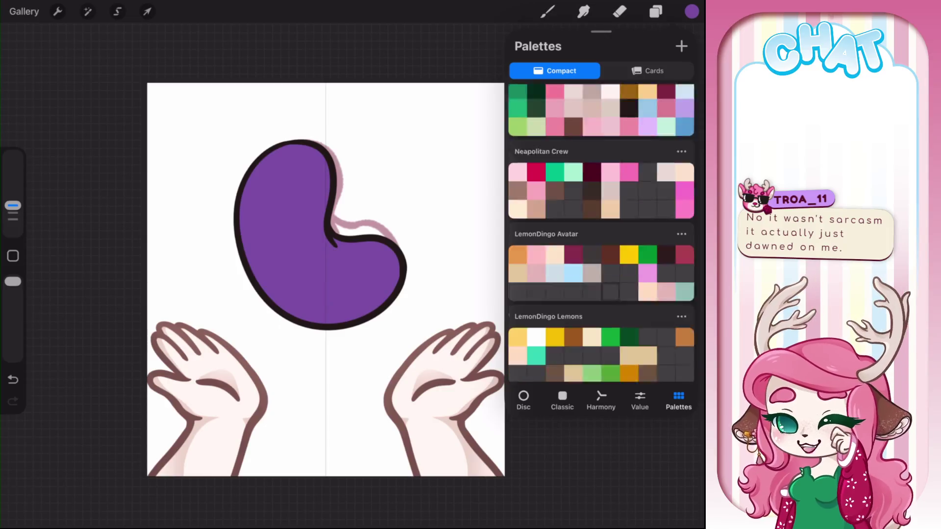
Step: Paint two lime-green eyes on the purple bean using the Skelly Lemon palette
scroll(602, 232, up, 5)
scroll(601, 233, up, 3)
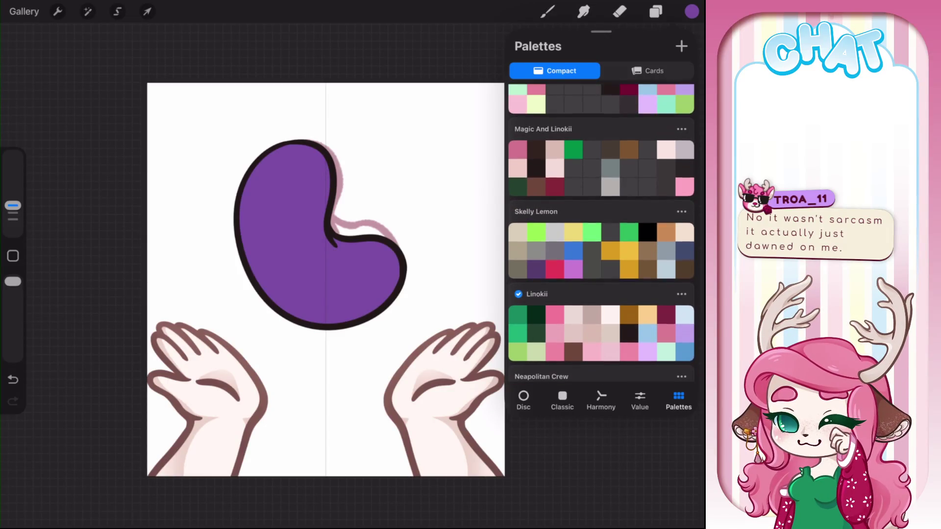
click(536, 232)
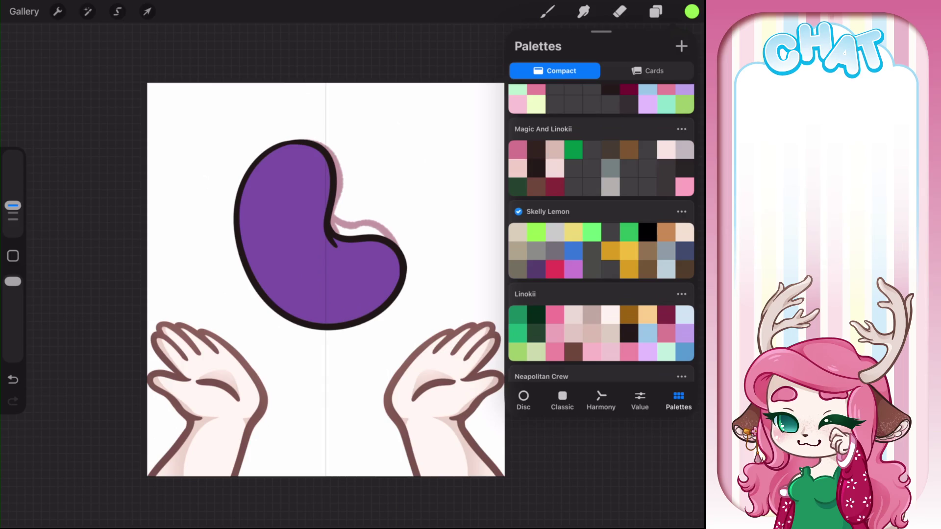
drag(260, 192, 259, 223)
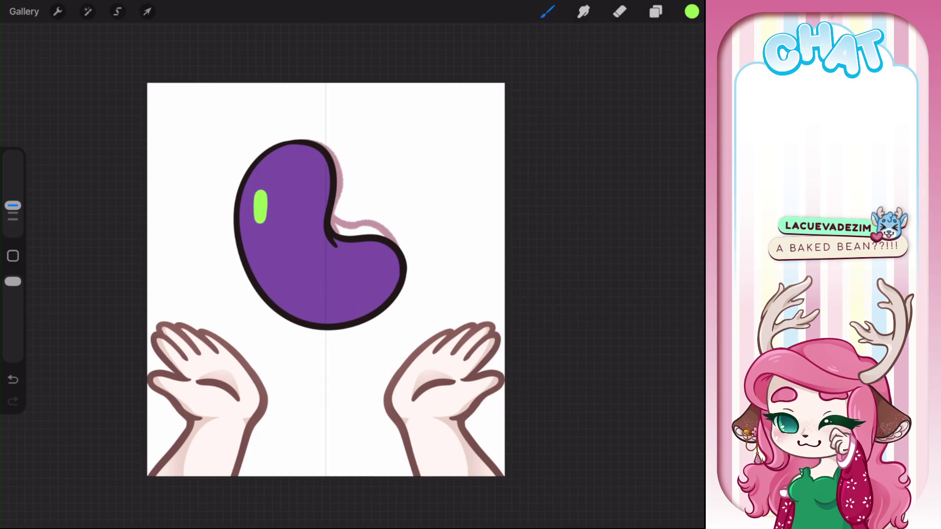
drag(292, 190, 292, 215)
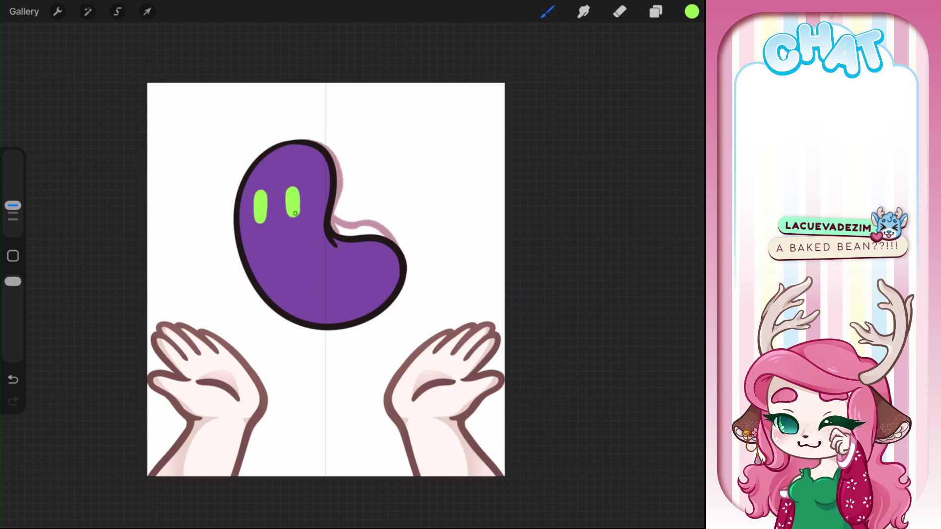
scroll(326, 245, up, 5)
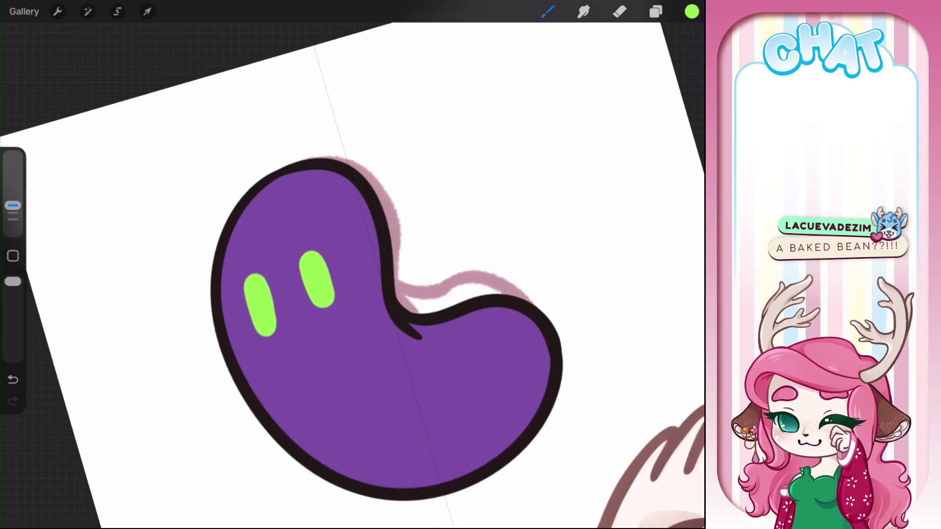
key(ctrl+z)
mouse_move(318, 316)
mouse_down()
mouse_move(310, 289)
mouse_move(318, 314)
mouse_up()
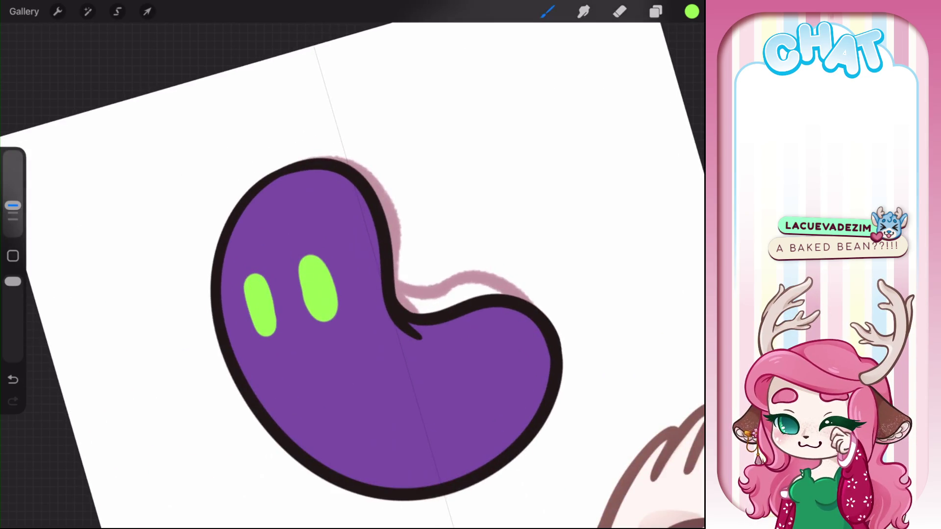
mouse_move(257, 328)
mouse_down()
mouse_move(250, 275)
mouse_move(267, 330)
mouse_up()
scroll(343, 318, up, 3)
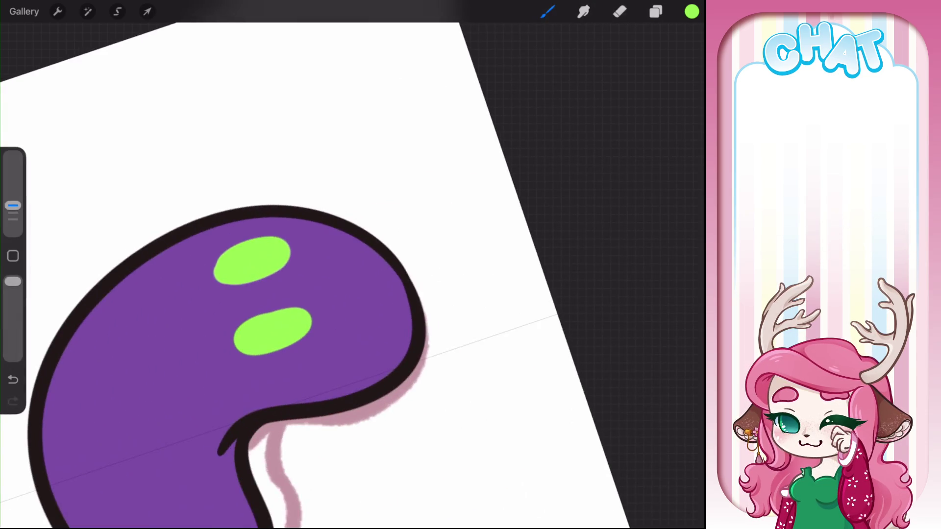
drag(273, 218, 338, 374)
Step: Trim both eyes into straight-edged rectangles with the bean's purple, touching up the upper eye in lime
click(330, 227)
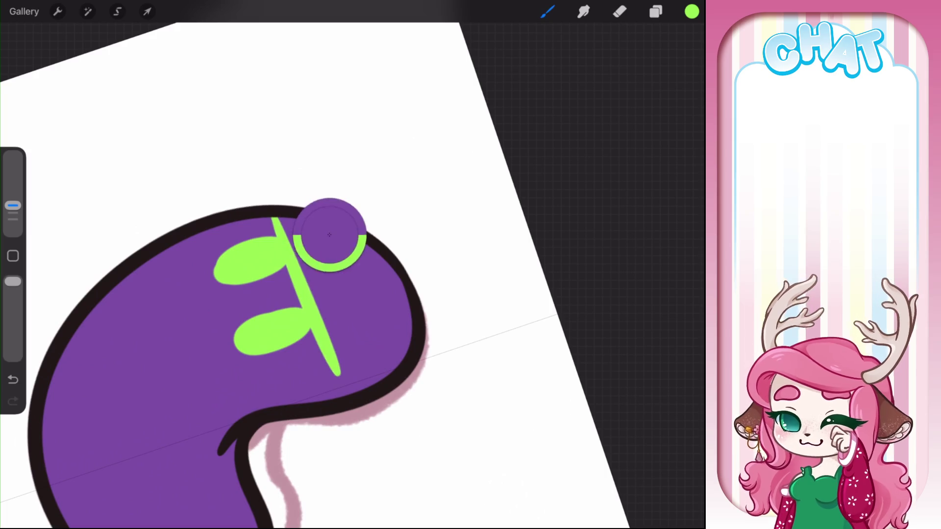
key(ctrl+z)
drag(286, 237, 276, 268)
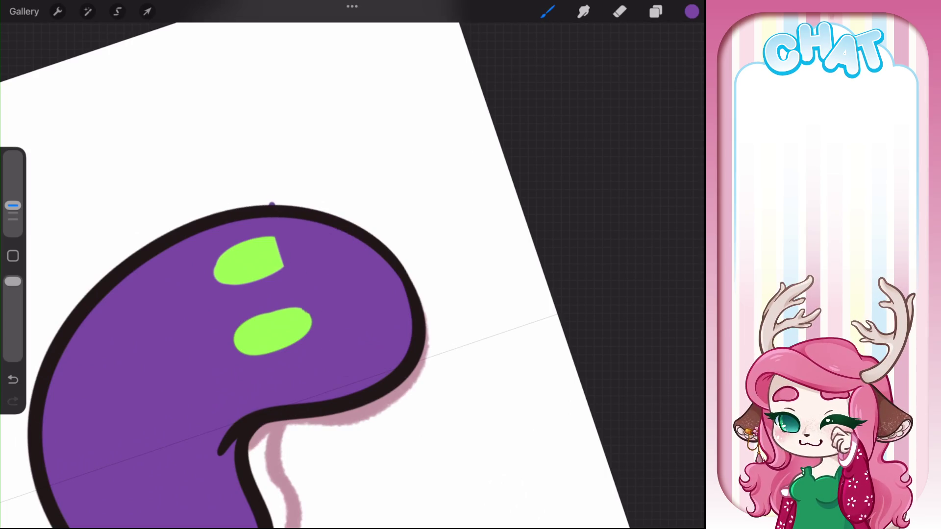
drag(309, 308, 303, 339)
drag(273, 203, 231, 198)
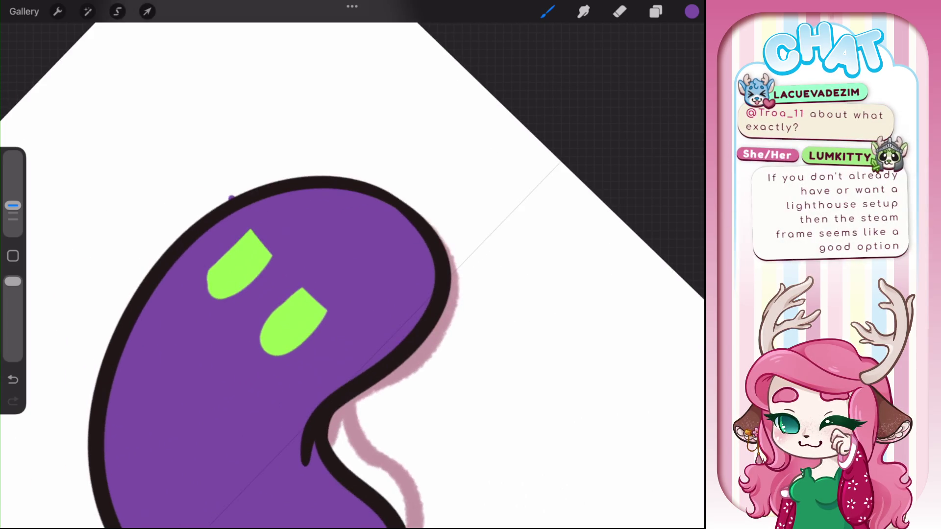
drag(209, 268, 229, 298)
drag(262, 330, 280, 356)
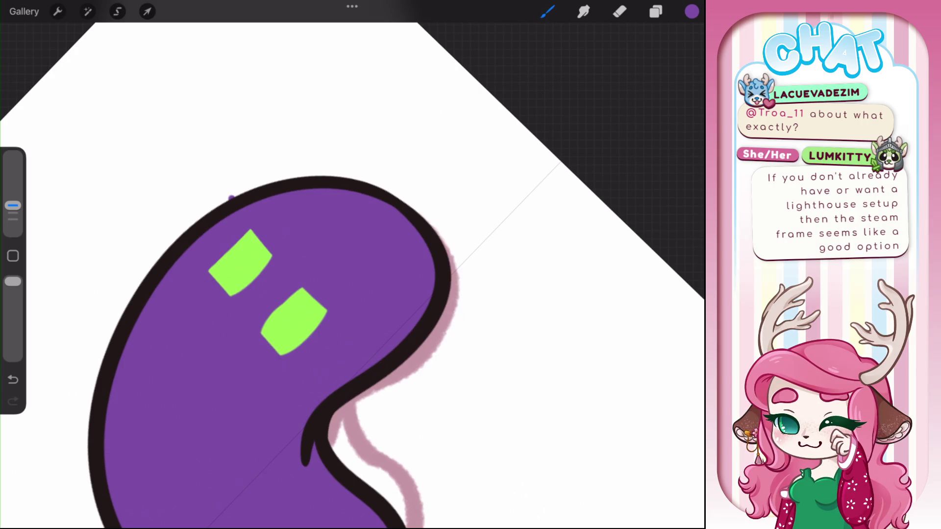
drag(325, 313, 279, 355)
drag(305, 288, 261, 333)
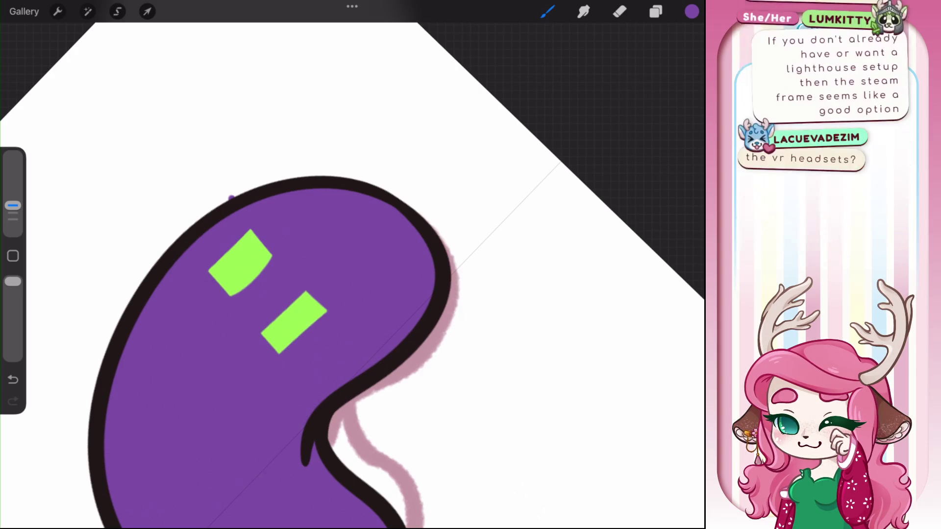
drag(269, 261, 229, 292)
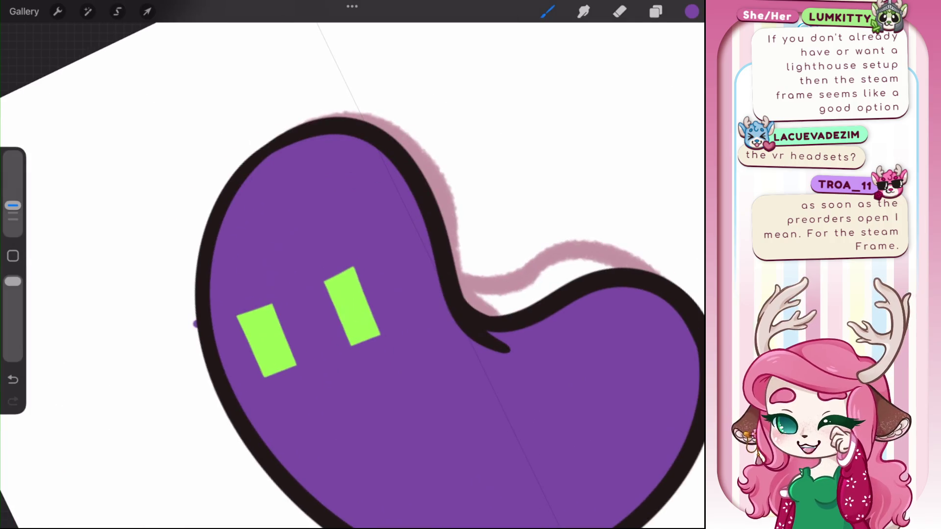
click(352, 304)
mouse_move(322, 285)
mouse_down()
mouse_move(348, 347)
mouse_move(325, 288)
mouse_up()
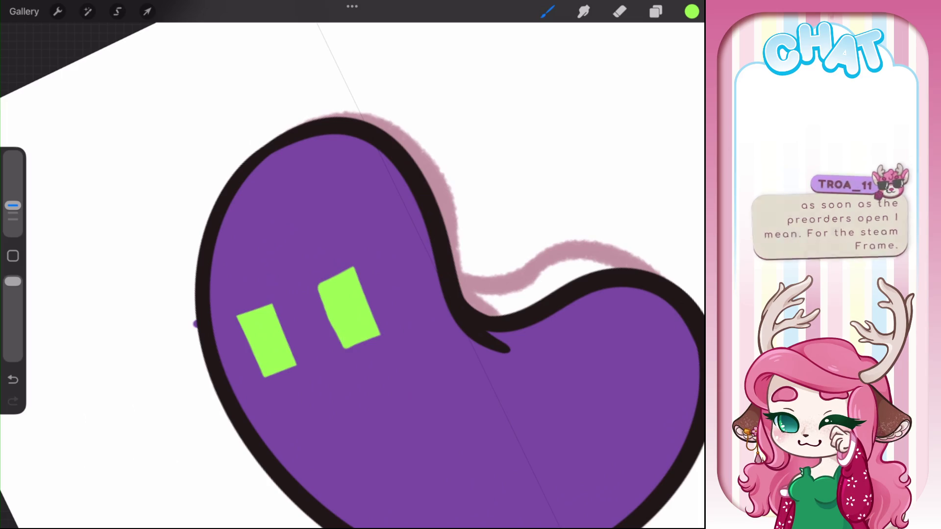
Step: Erase the stray purple speck beside the bean
click(295, 236)
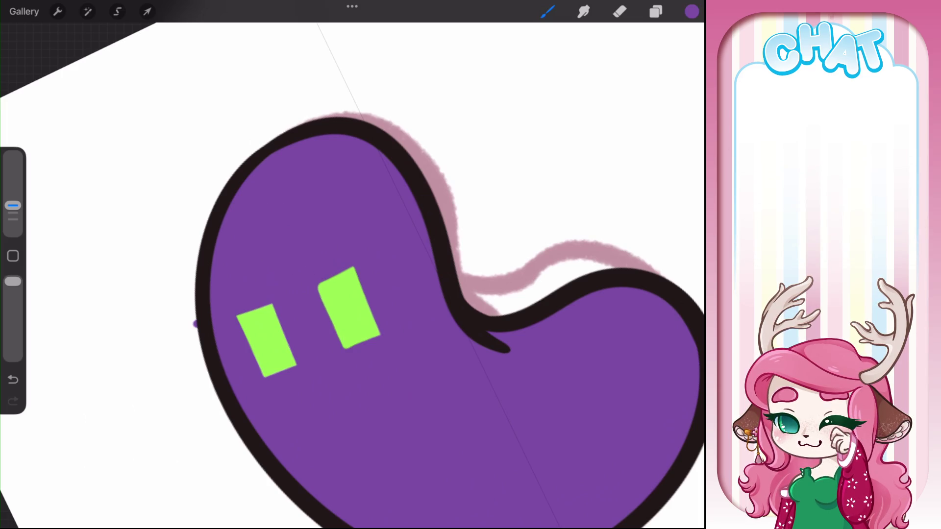
click(620, 12)
drag(192, 321, 196, 327)
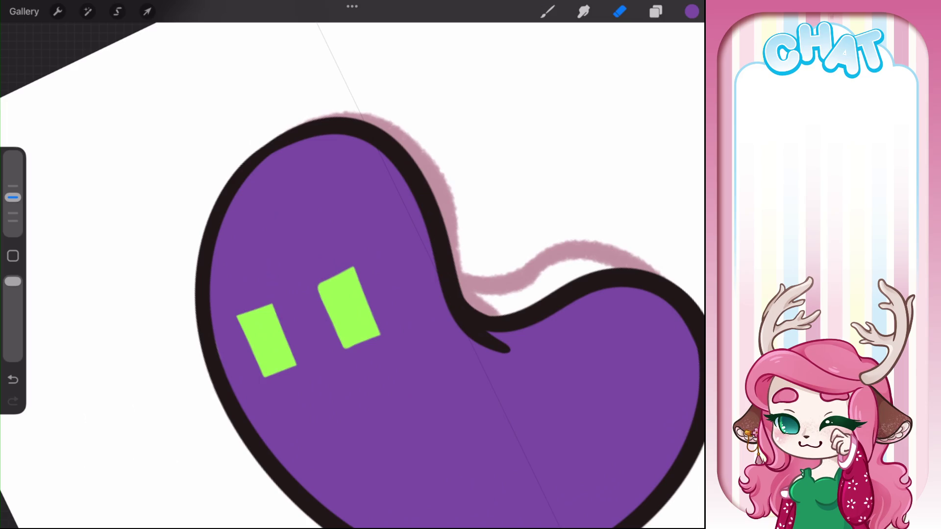
click(547, 11)
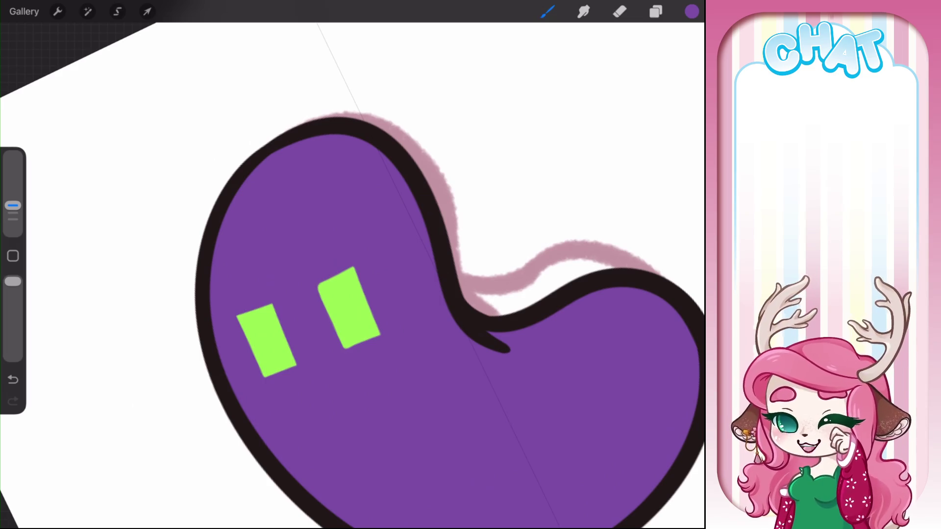
Step: Rotate the view so the bean sits upright and show the Layers panel
drag(441, 294, 490, 235)
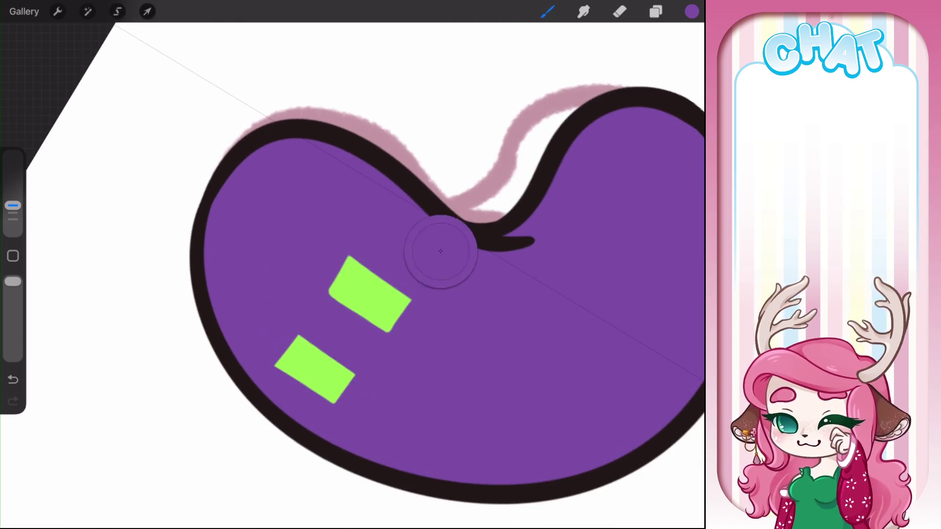
mouse_move(437, 248)
mouse_down()
mouse_move(470, 318)
mouse_move(416, 274)
mouse_up()
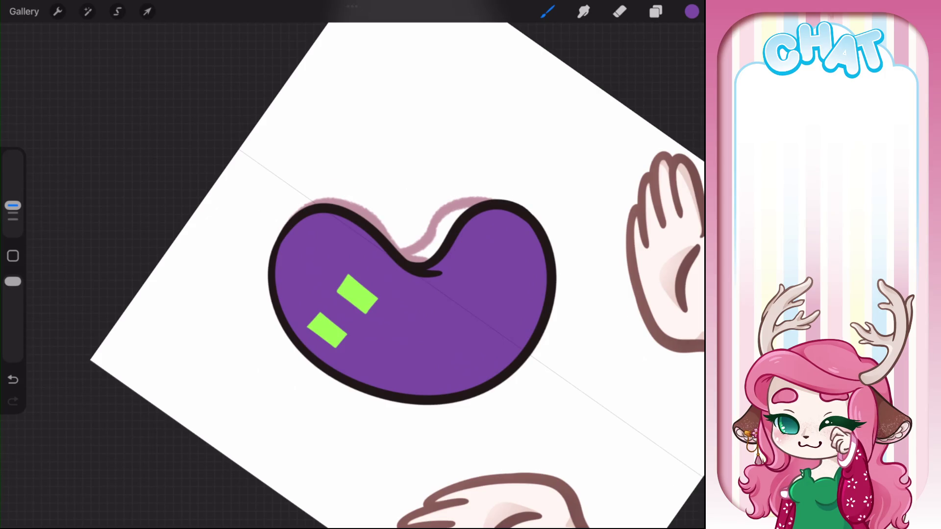
drag(411, 294, 373, 275)
click(655, 11)
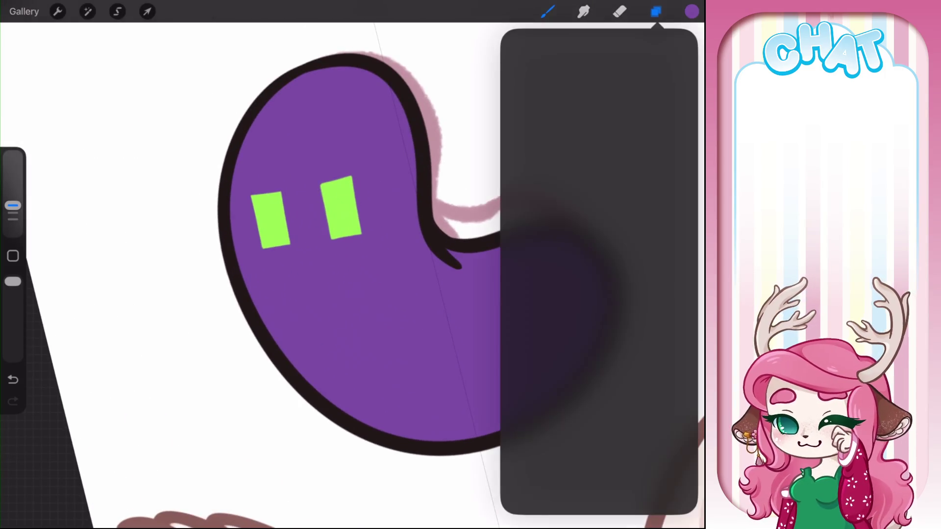
Step: Hide the bean group, show and expand the star-bag group, and set Layer 36 as Reference
click(676, 219)
click(657, 219)
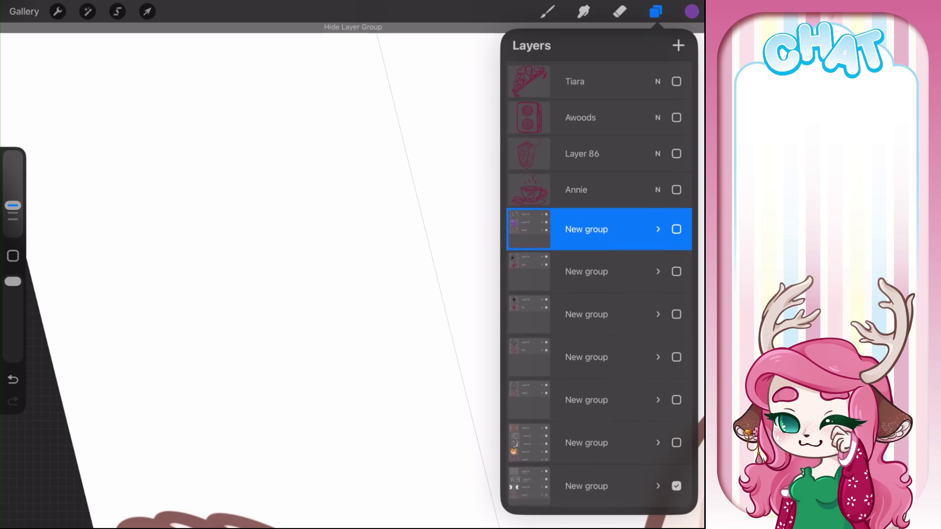
click(676, 272)
scroll(313, 275, down, 2)
click(586, 271)
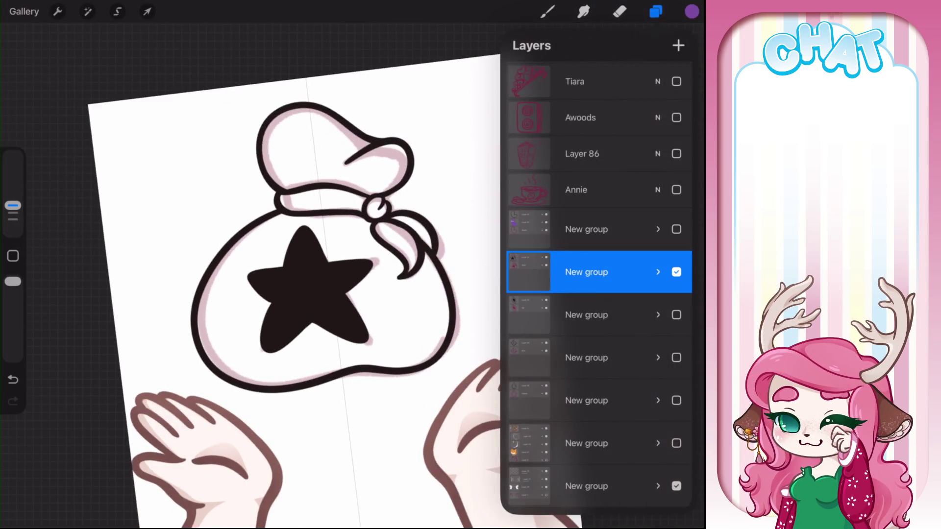
click(657, 272)
click(593, 292)
click(593, 291)
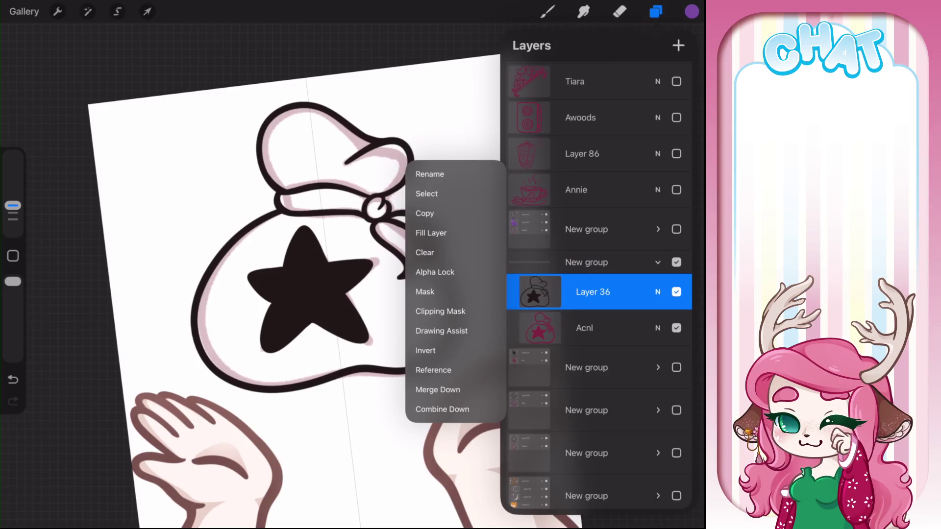
click(434, 370)
Step: Start transforms on the Acnl layer and Layer 36, leaving both unchanged
click(584, 328)
click(620, 11)
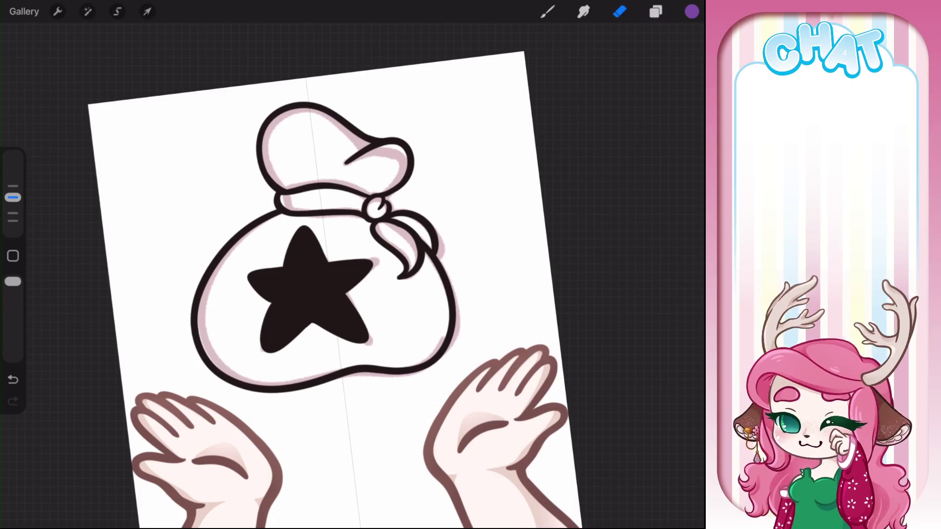
click(655, 11)
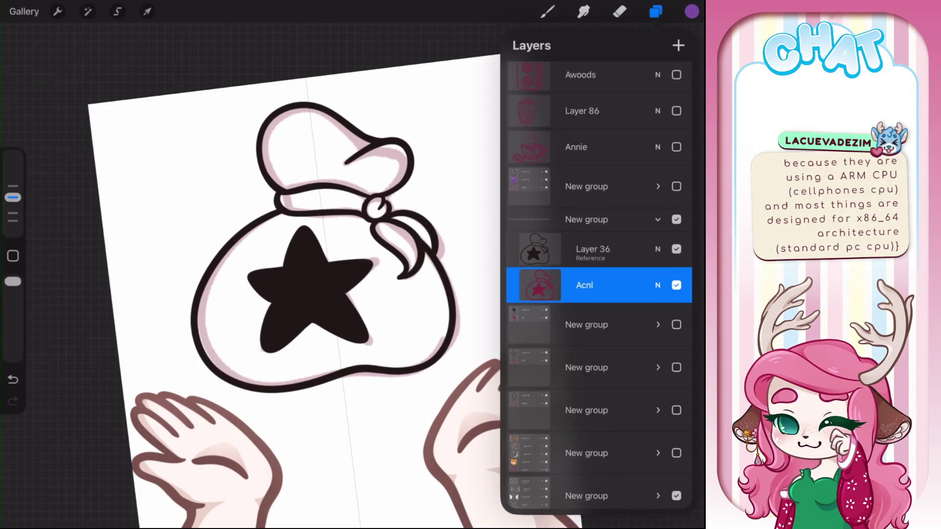
click(147, 11)
click(655, 11)
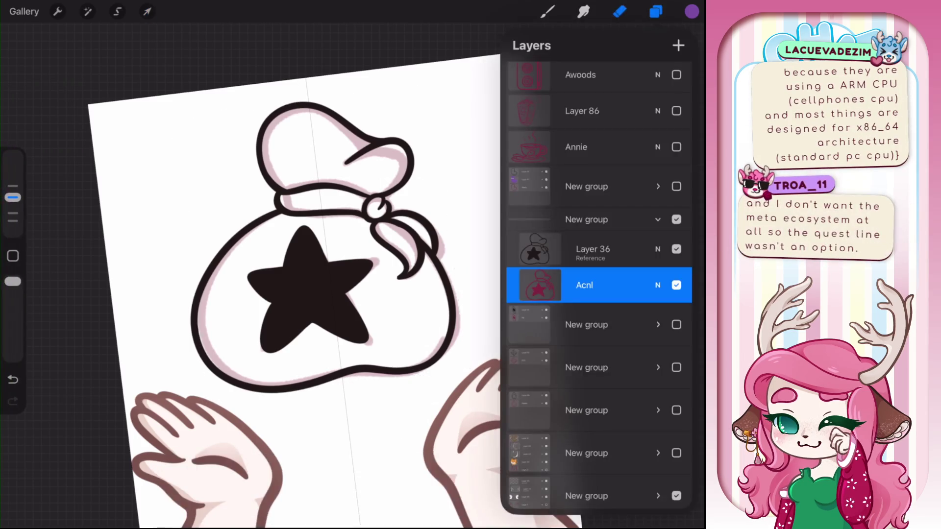
click(592, 249)
click(147, 11)
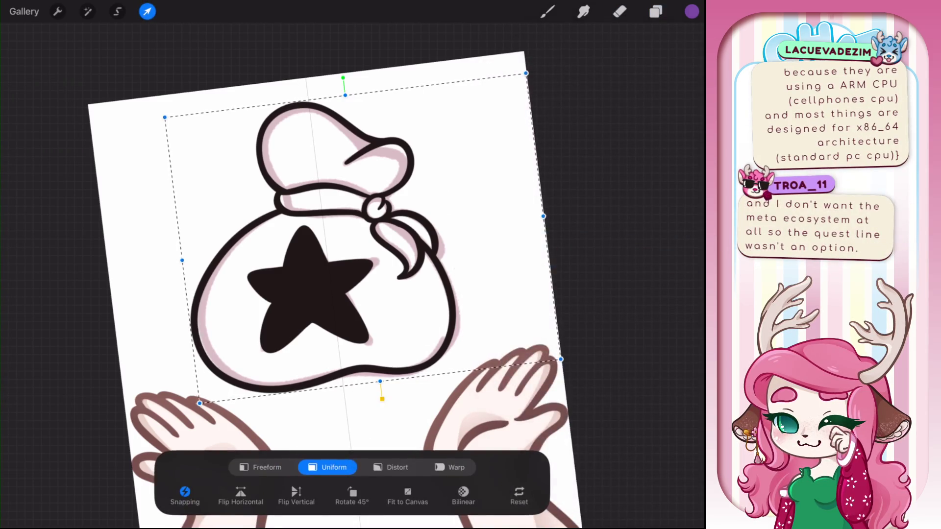
key(e)
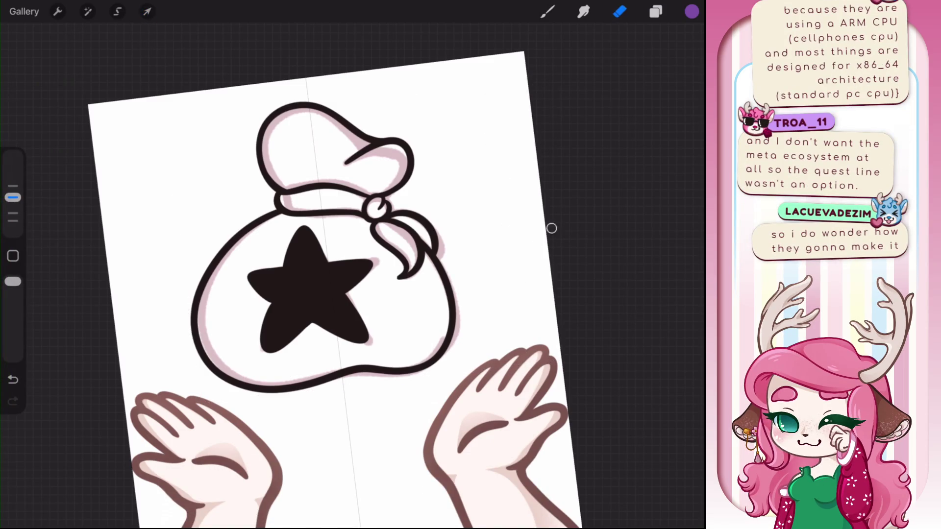
click(655, 12)
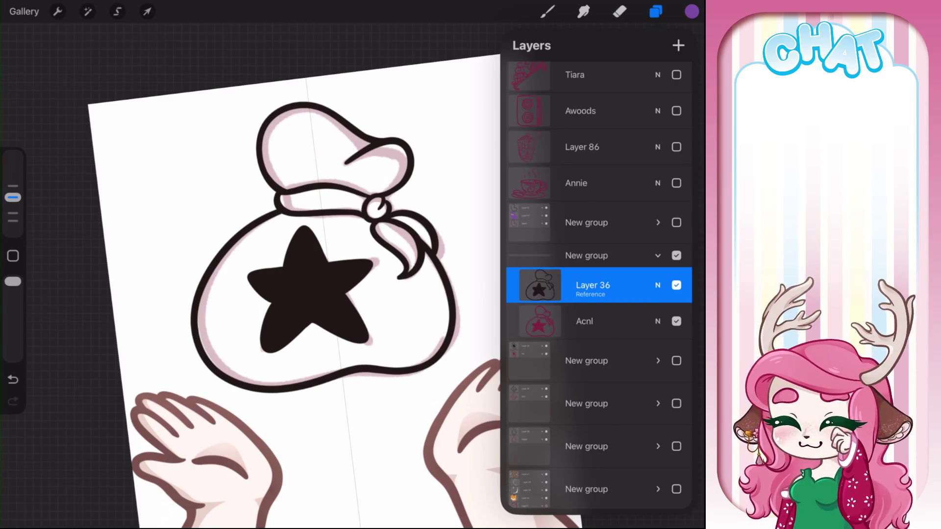
Step: Select the Acnl layer beneath the Layer 36 reference outline
click(588, 321)
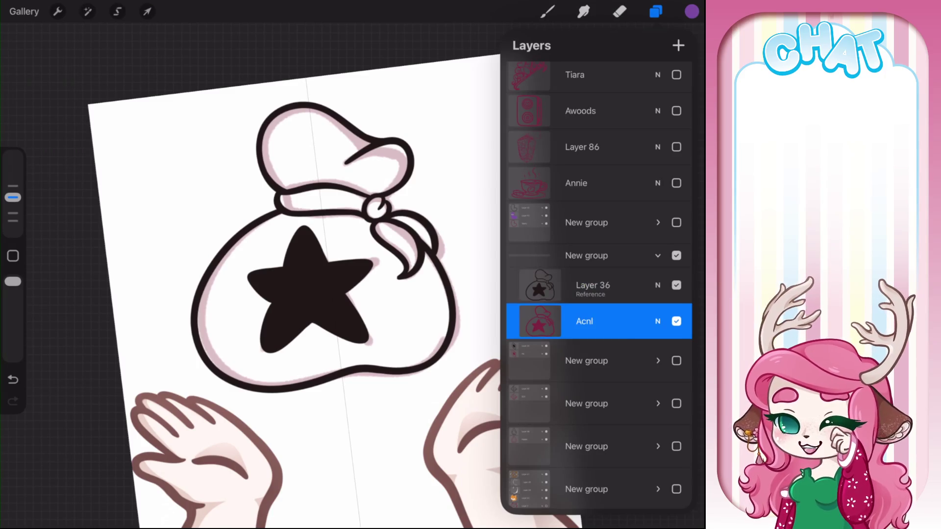
Step: Add a new layer and ColorDrop a light yellow from the Skelly Lemon palette into the bag body
click(678, 45)
click(692, 11)
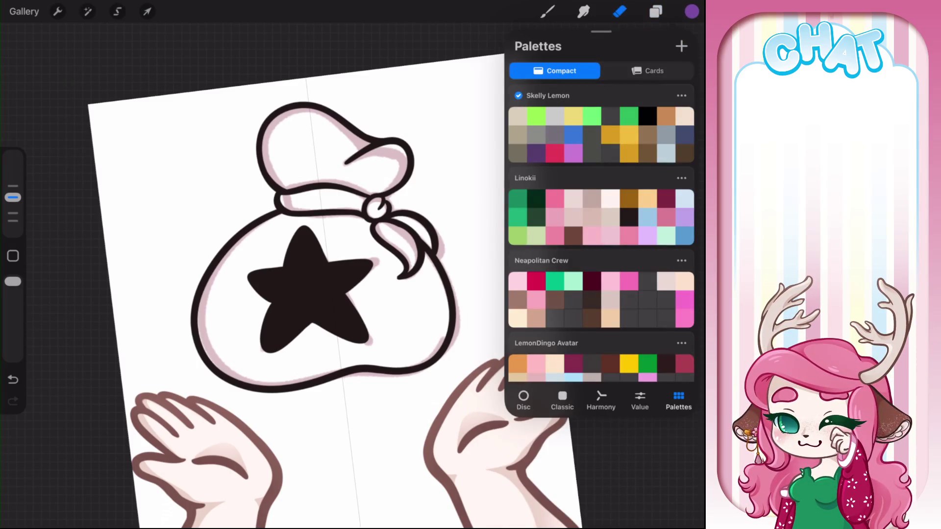
click(523, 399)
click(629, 354)
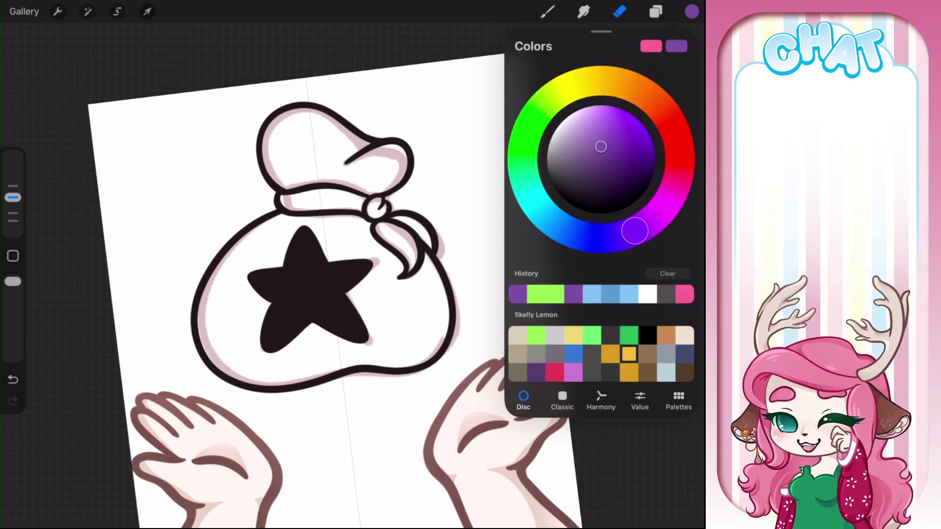
drag(608, 81, 601, 78)
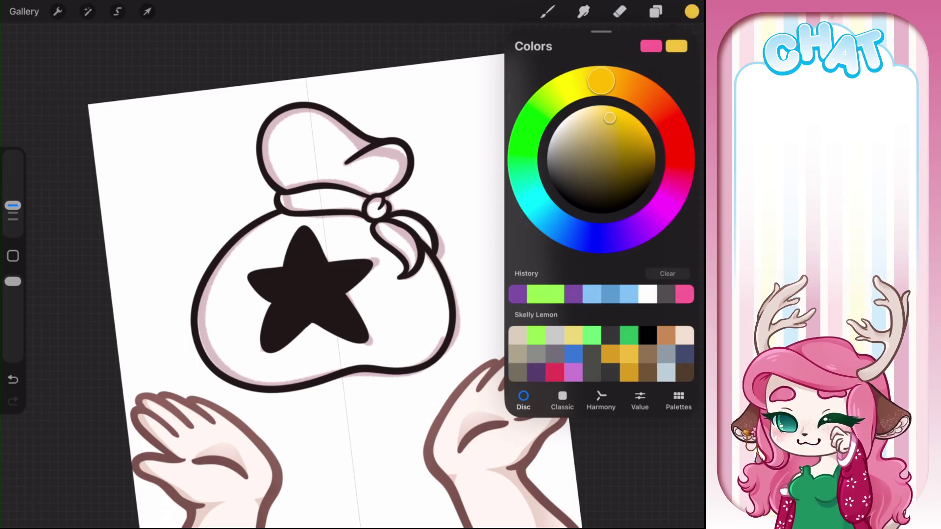
drag(609, 118, 600, 113)
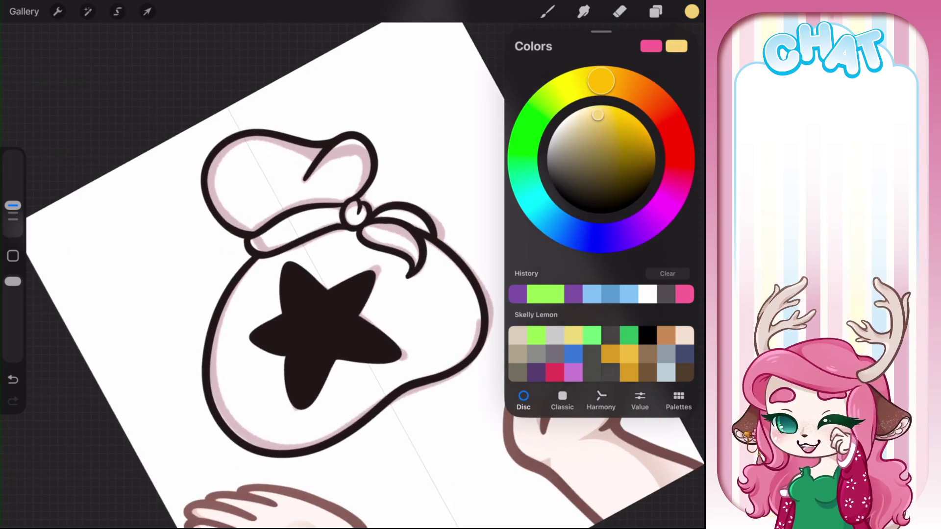
drag(691, 12, 435, 322)
Step: Deepen the yellow to gold and refill the bag's body and top with it
click(691, 11)
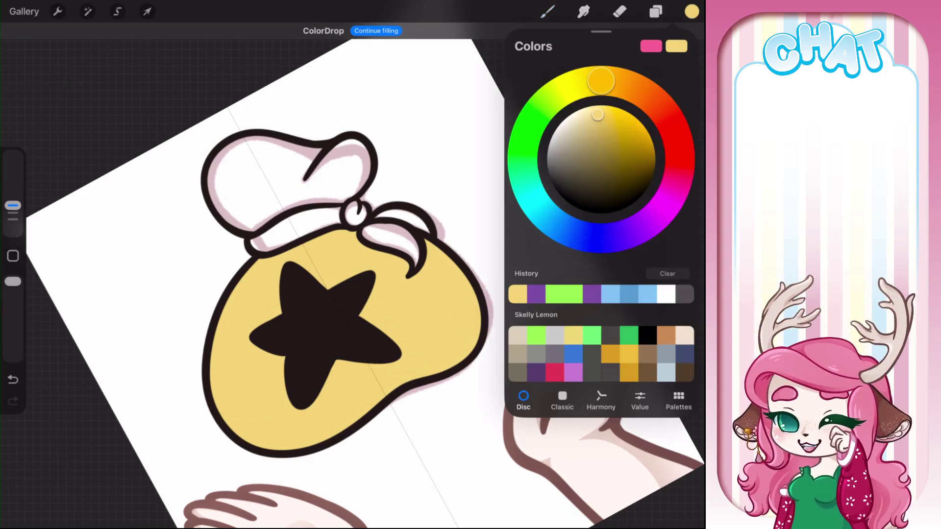
drag(605, 125, 604, 120)
drag(602, 83, 611, 81)
click(628, 354)
click(691, 11)
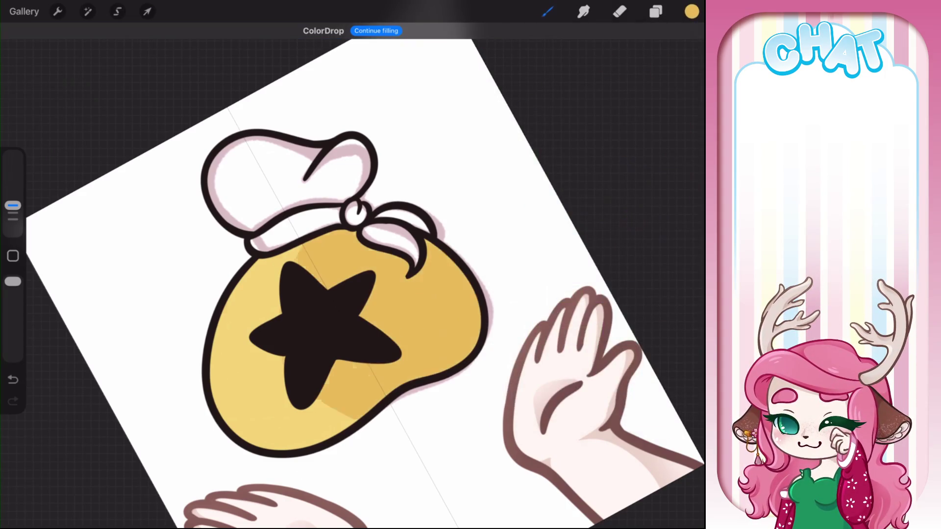
click(656, 12)
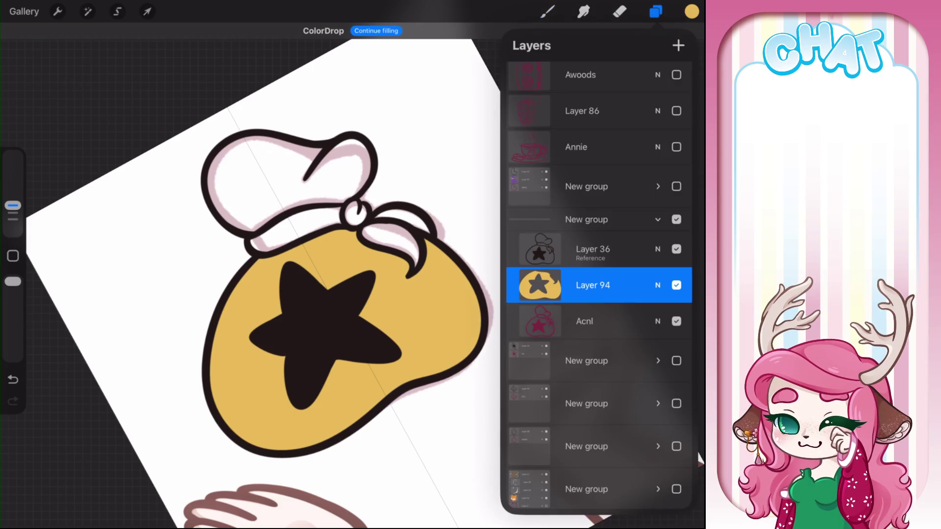
click(265, 176)
click(265, 176)
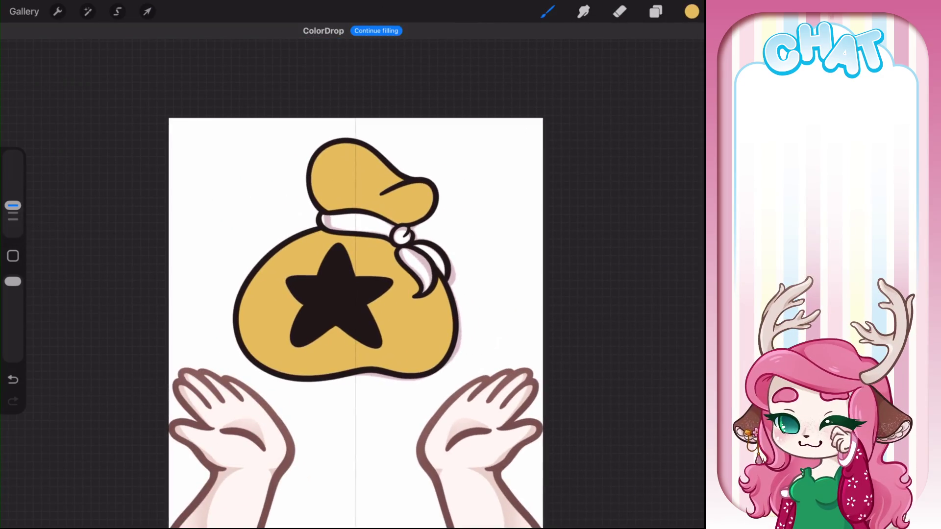
click(691, 11)
Step: Fill the bag's neck band, knot and both ribbon tails with a bright crimson red
click(680, 164)
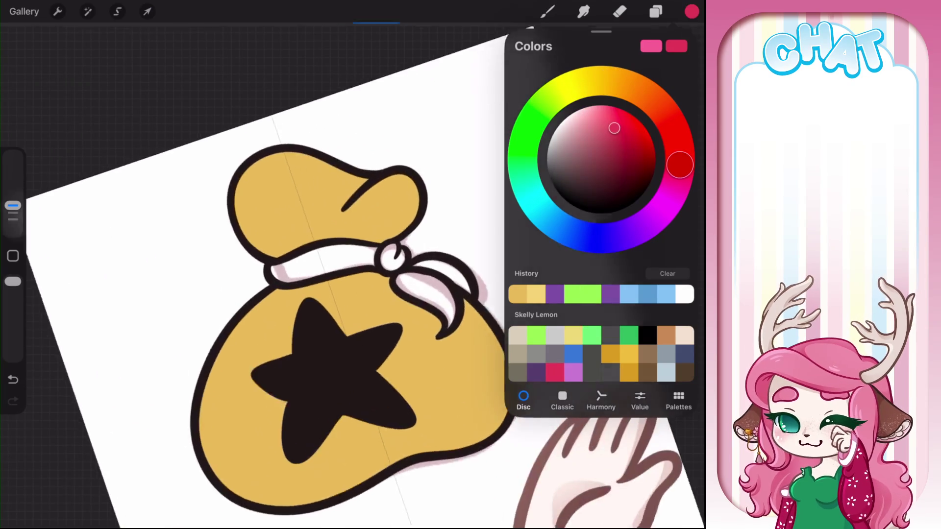
click(323, 272)
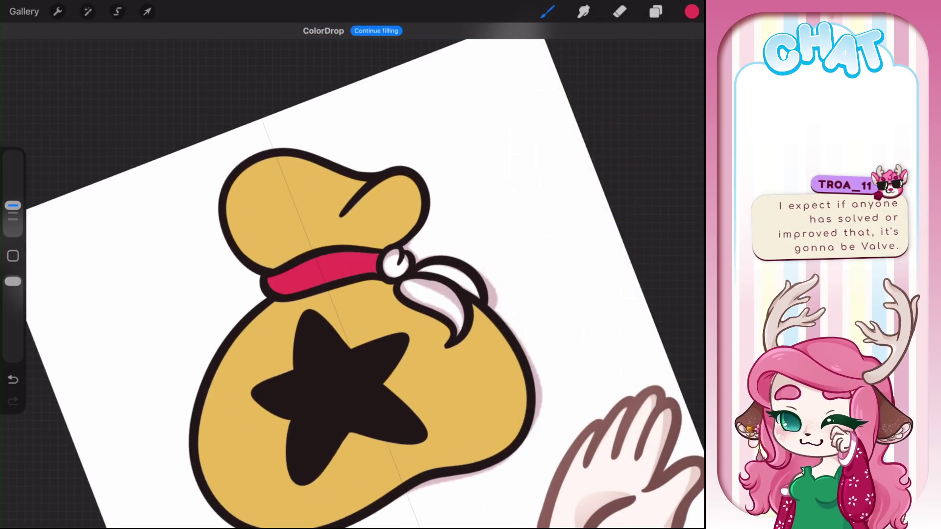
click(691, 11)
drag(615, 126, 623, 128)
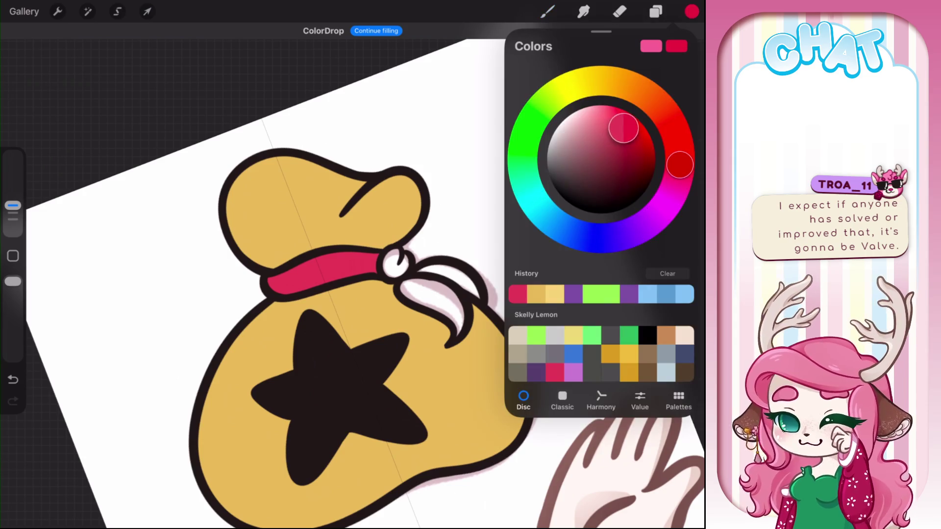
click(680, 165)
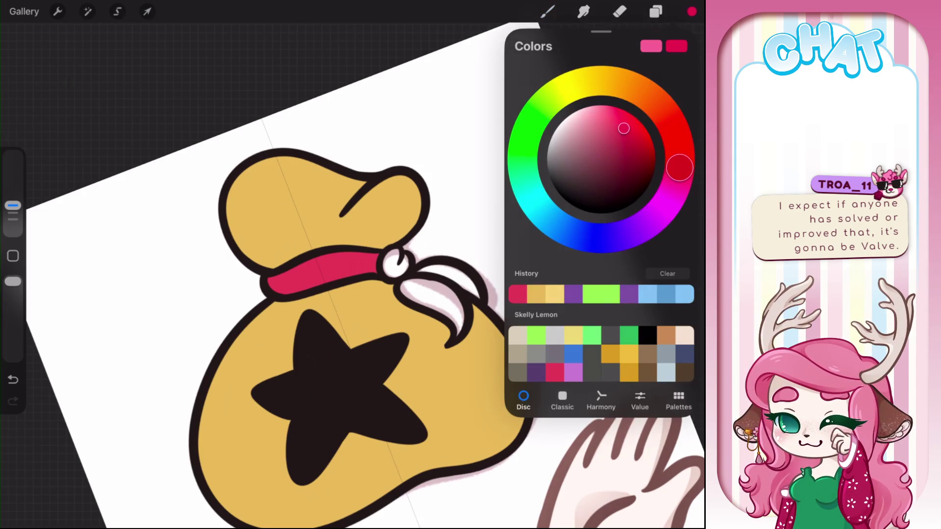
drag(691, 11, 324, 272)
click(376, 31)
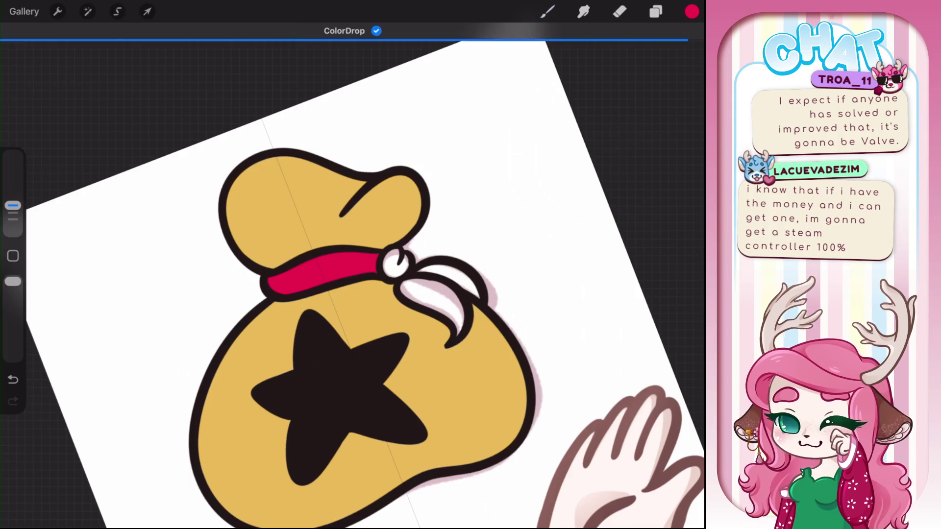
click(396, 263)
click(439, 313)
click(455, 283)
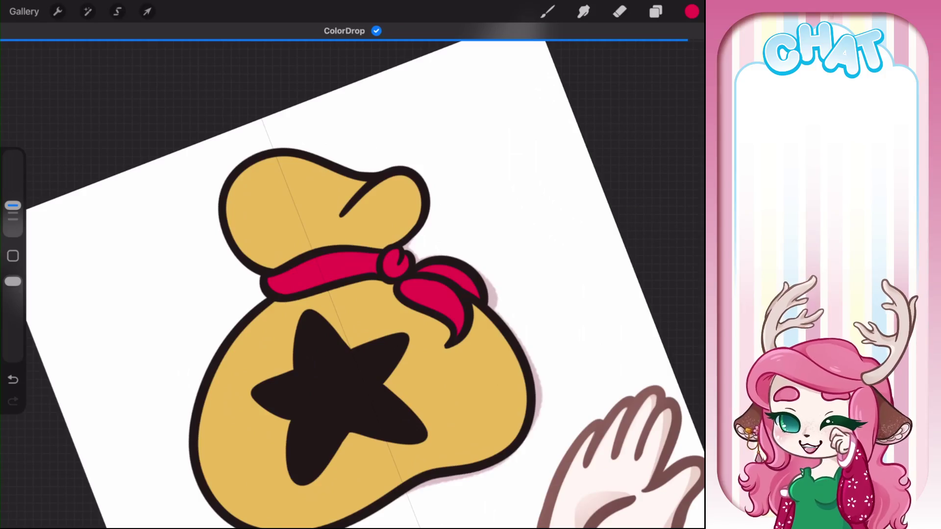
key(ctrl+0)
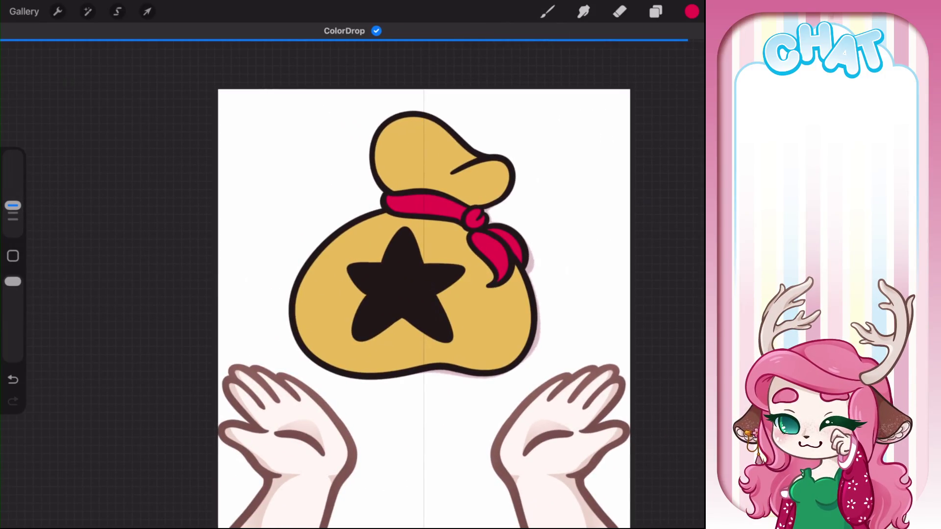
click(655, 11)
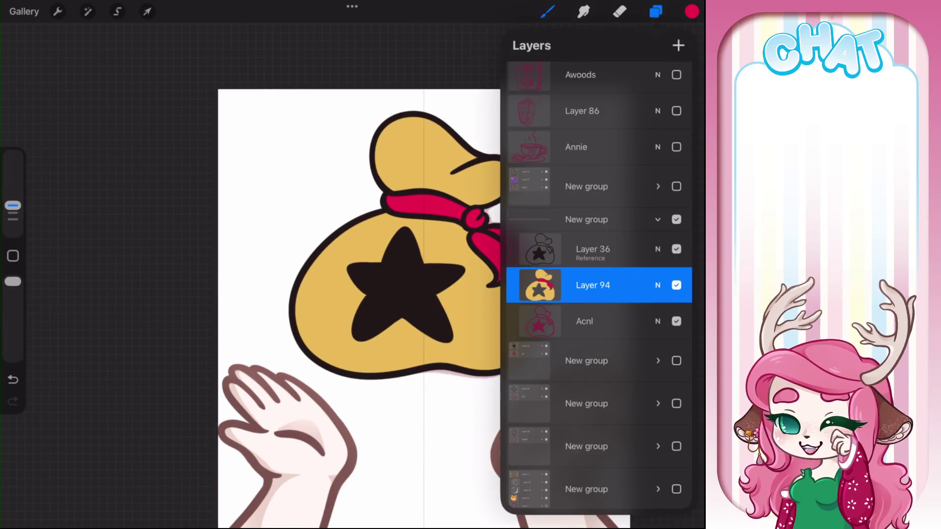
Step: Sample the bag's gold, brighten it, and ColorDrop the lighter yellow back onto the bag
click(547, 12)
click(518, 271)
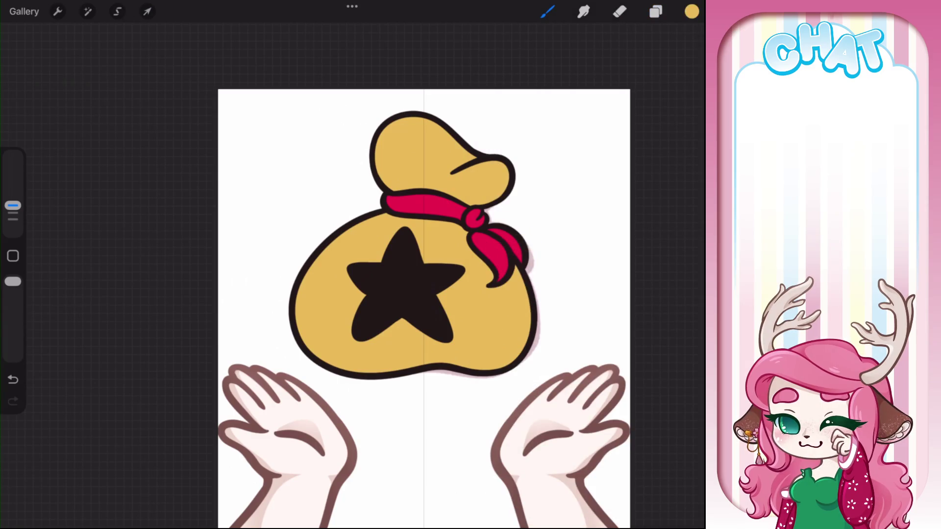
click(656, 11)
click(691, 12)
click(607, 114)
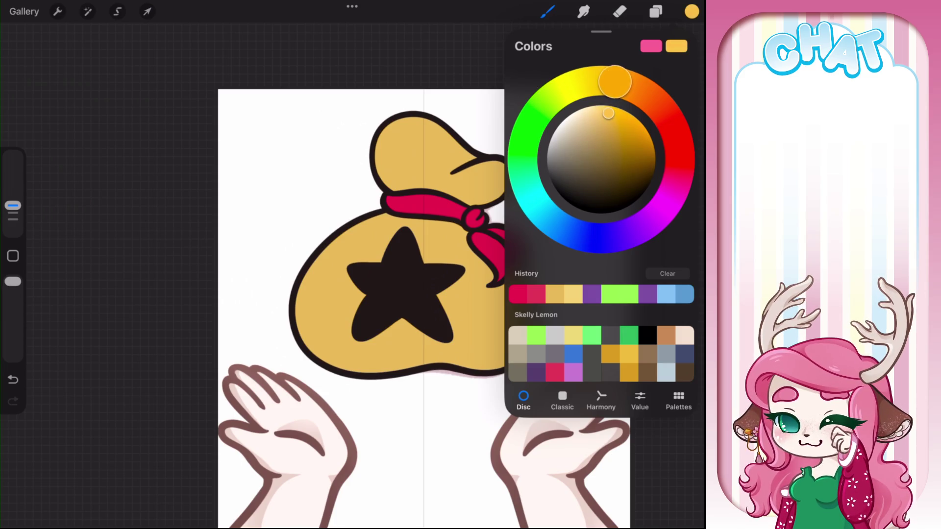
drag(692, 11, 460, 336)
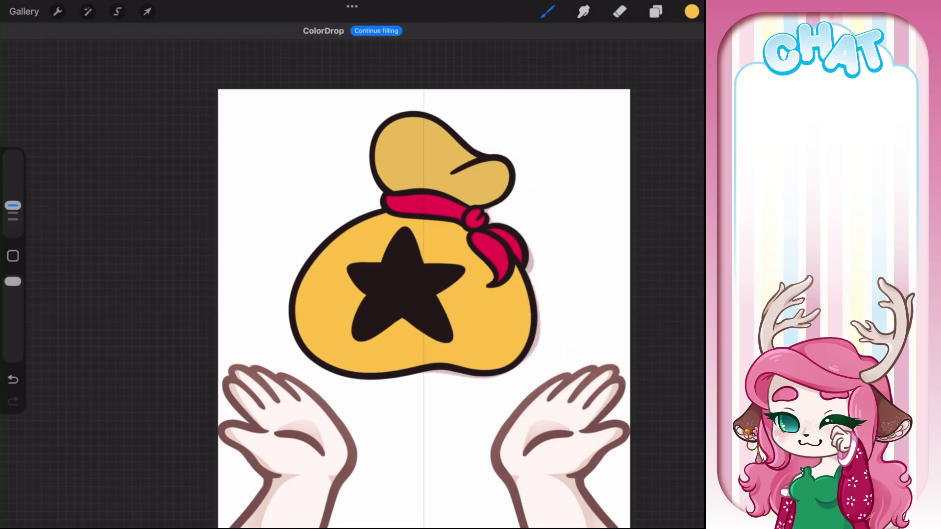
click(376, 30)
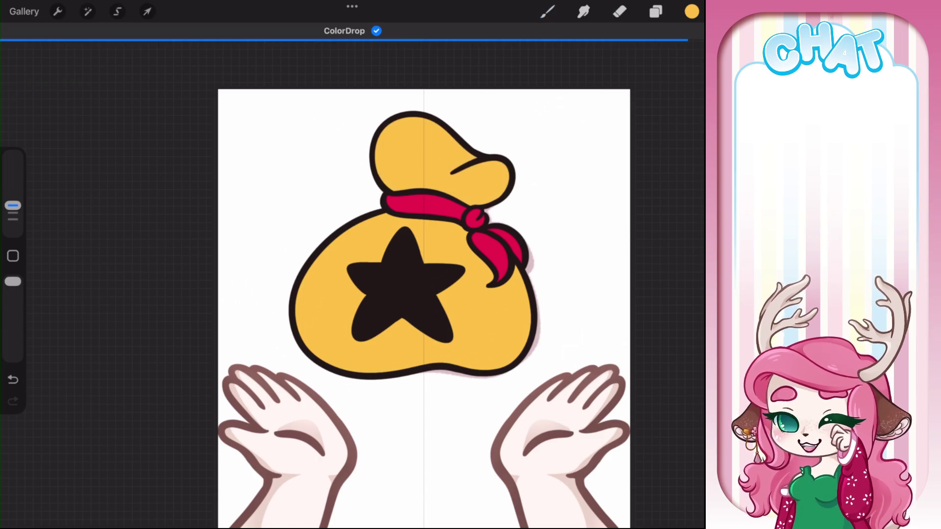
scroll(423, 294, right, 3)
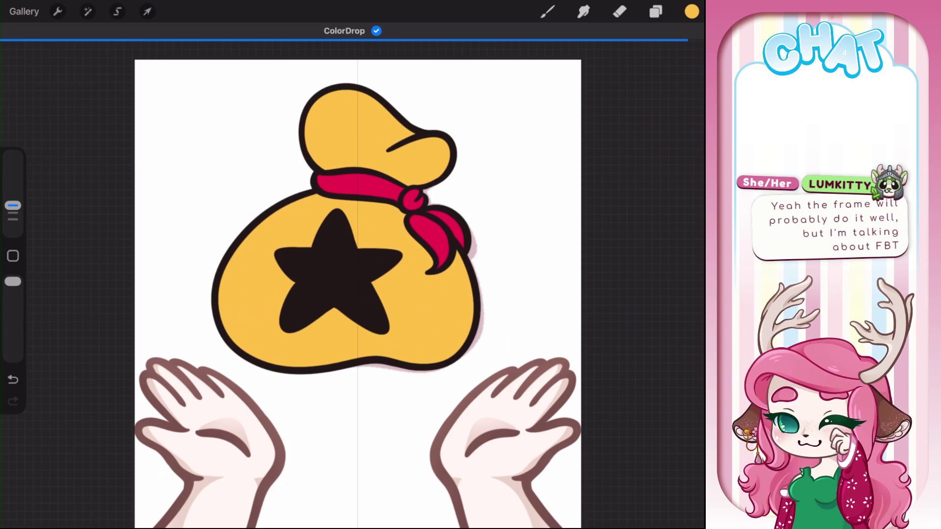
click(655, 11)
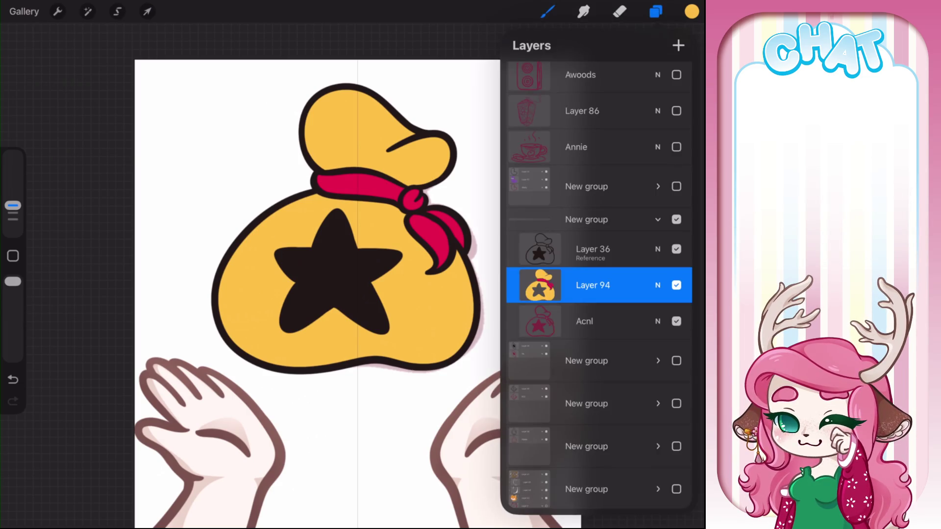
Step: Hide the Acnl layer and the bag group, then show and expand the avocado group
click(676, 321)
click(676, 220)
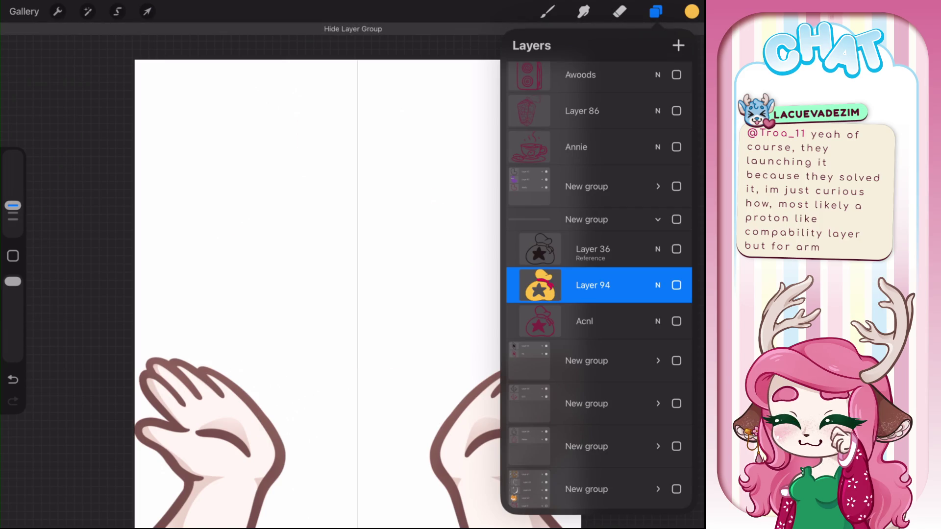
click(657, 219)
click(676, 285)
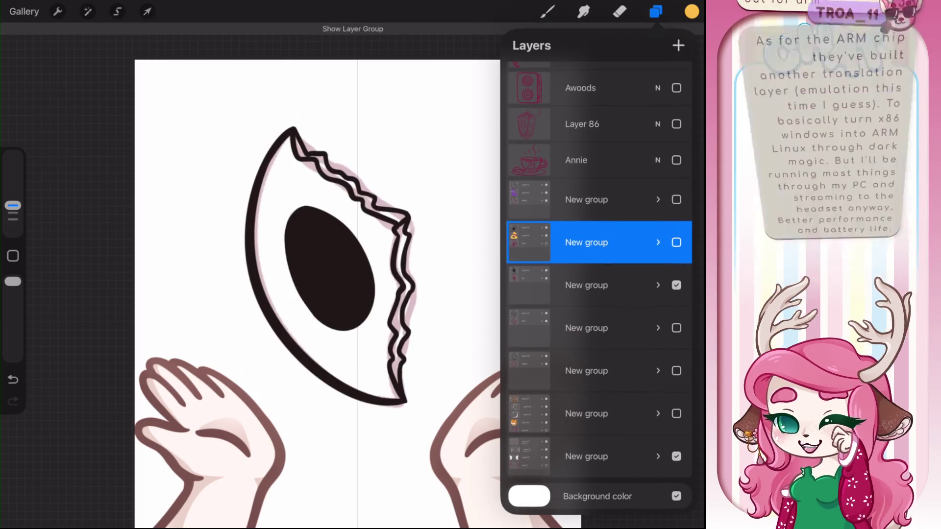
click(588, 328)
click(588, 286)
click(588, 285)
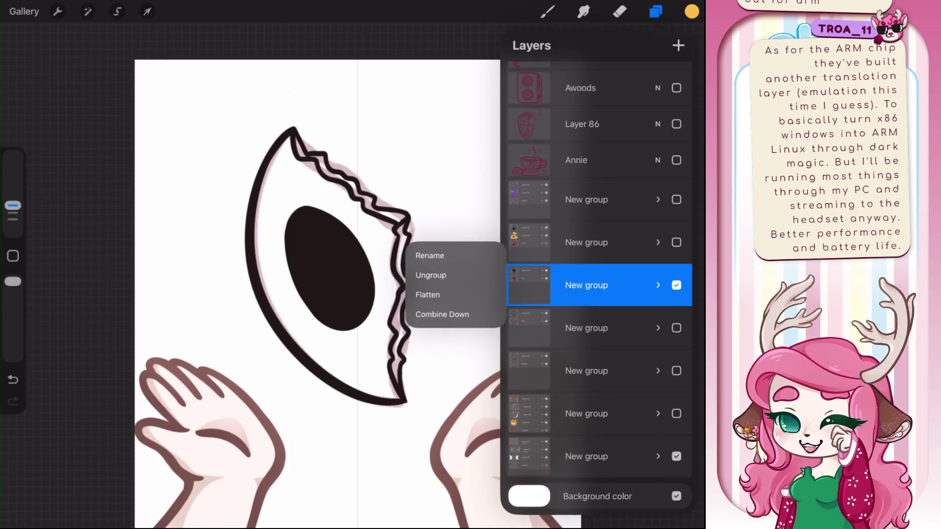
click(588, 285)
click(657, 285)
Step: Set Layer 34 as Reference, add a new layer above Hk, and hide Background color
click(588, 341)
click(676, 341)
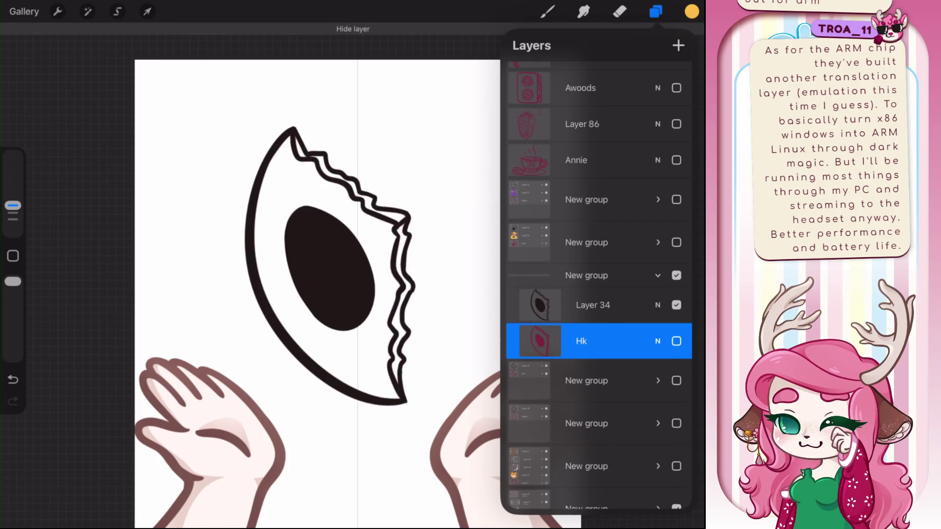
click(588, 305)
click(588, 305)
click(432, 384)
click(588, 341)
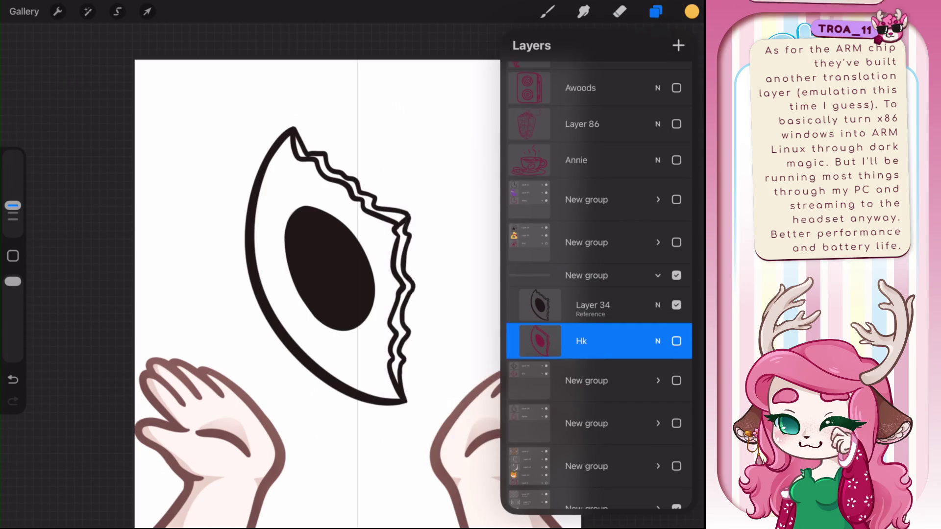
click(678, 45)
scroll(597, 294, down, 3)
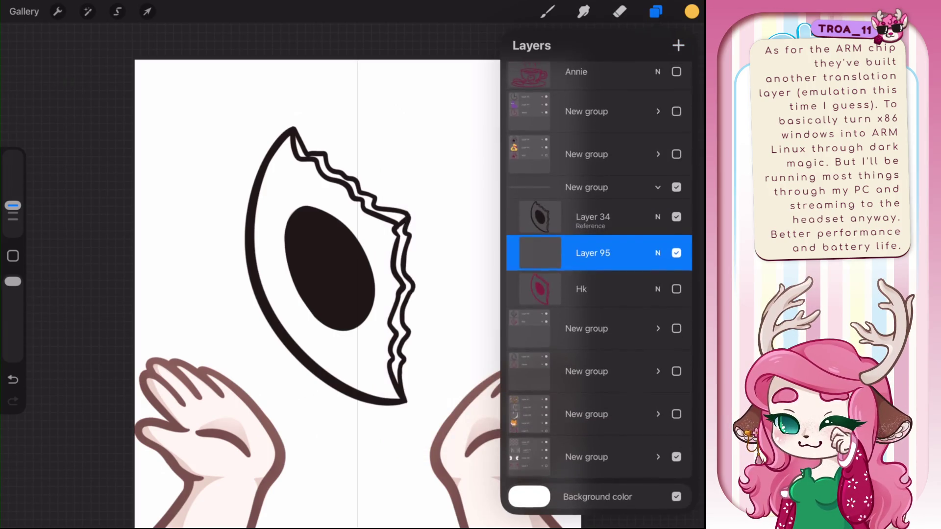
click(676, 496)
click(692, 11)
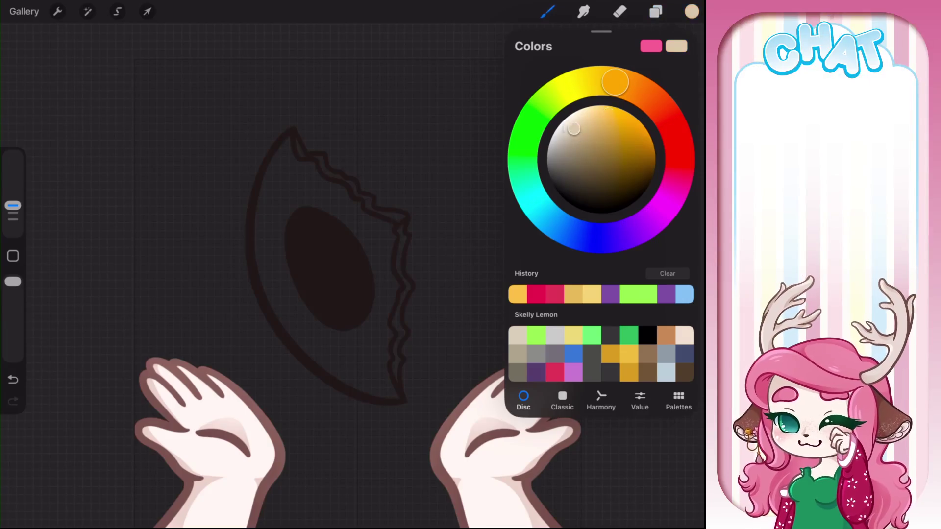
Step: Fill the shape's body near-white and its jagged edge light cyan-grey, then hide its group
click(562, 121)
drag(691, 11, 371, 366)
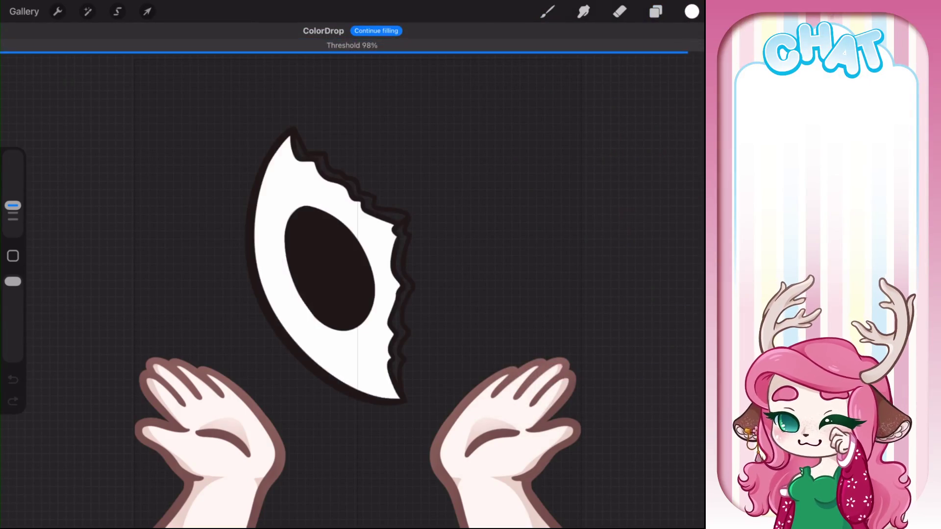
click(691, 11)
click(539, 209)
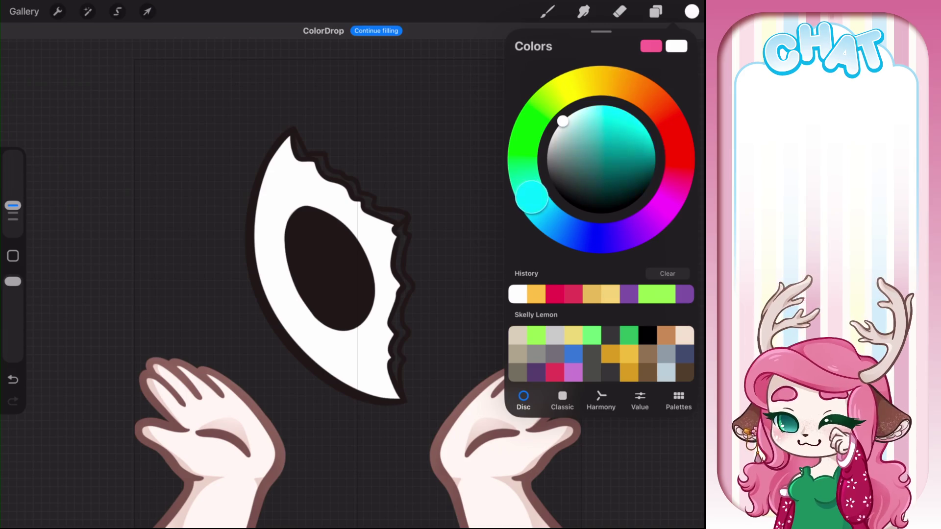
drag(562, 121, 559, 132)
drag(691, 11, 402, 248)
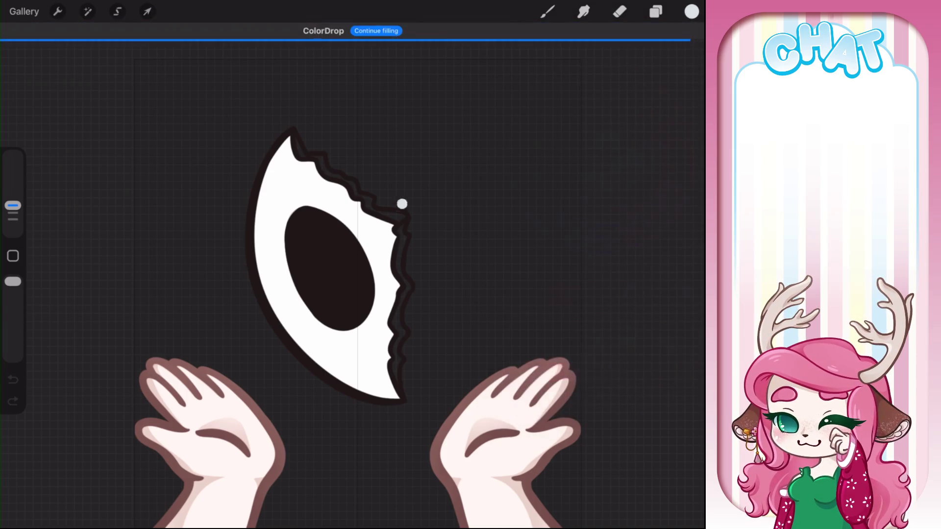
click(376, 31)
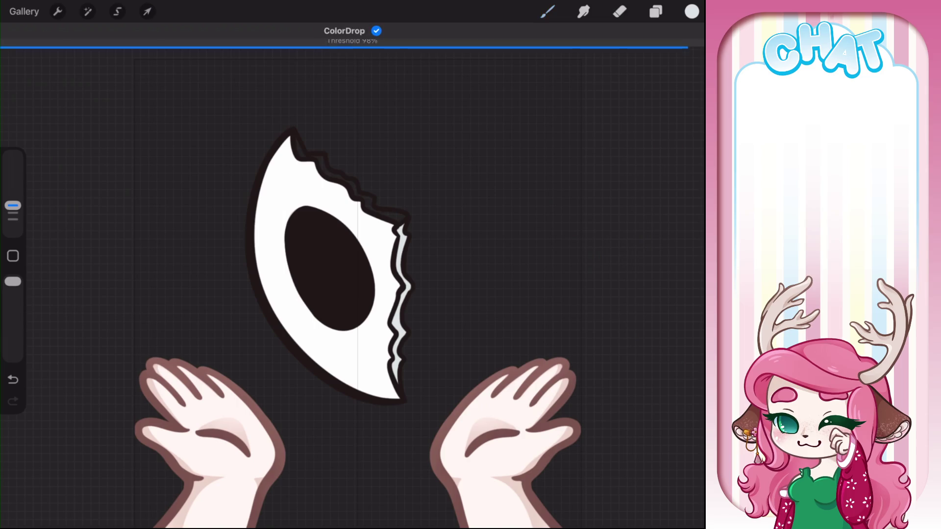
click(333, 166)
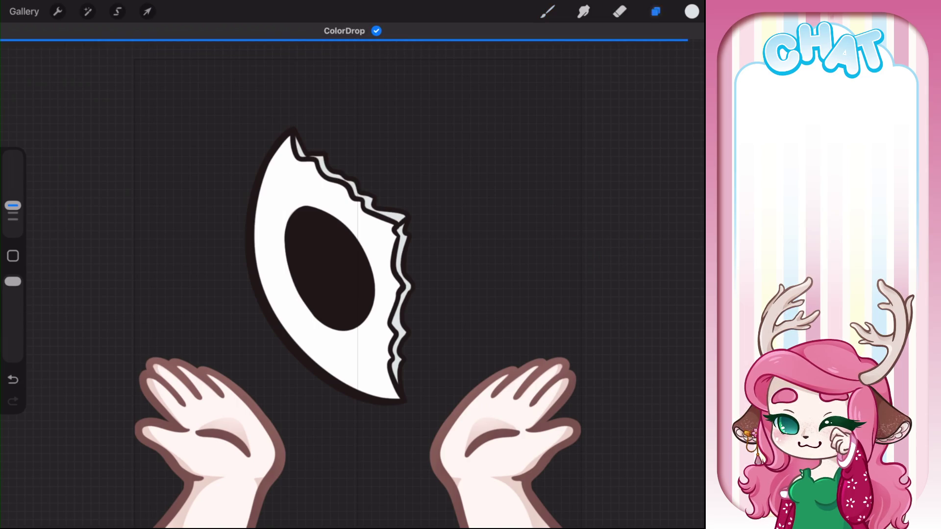
click(656, 11)
click(676, 219)
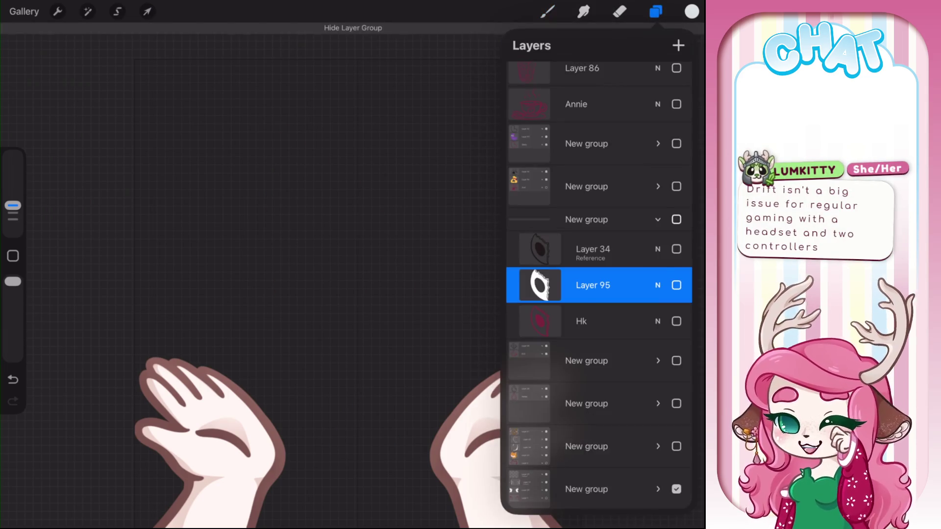
Step: Show the teardrop artwork on a white background, hiding the other artwork groups
click(657, 219)
click(676, 328)
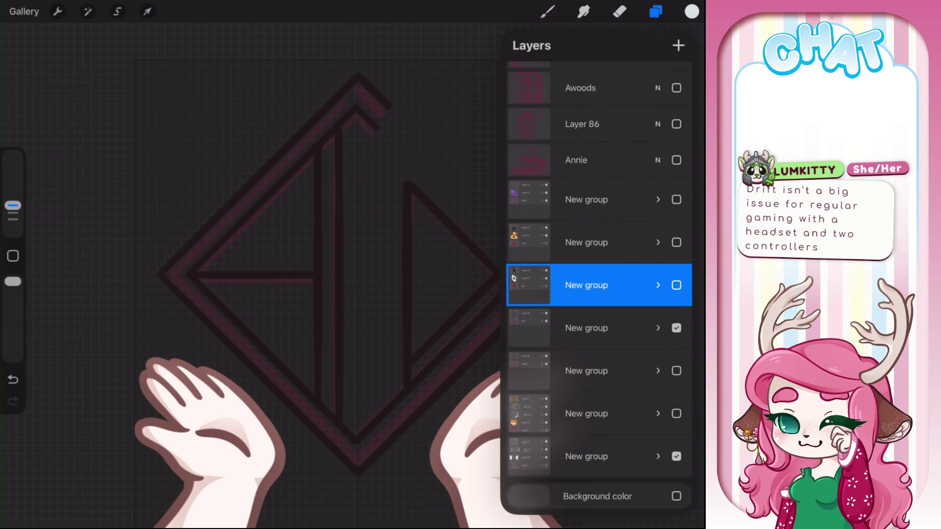
click(676, 327)
click(676, 371)
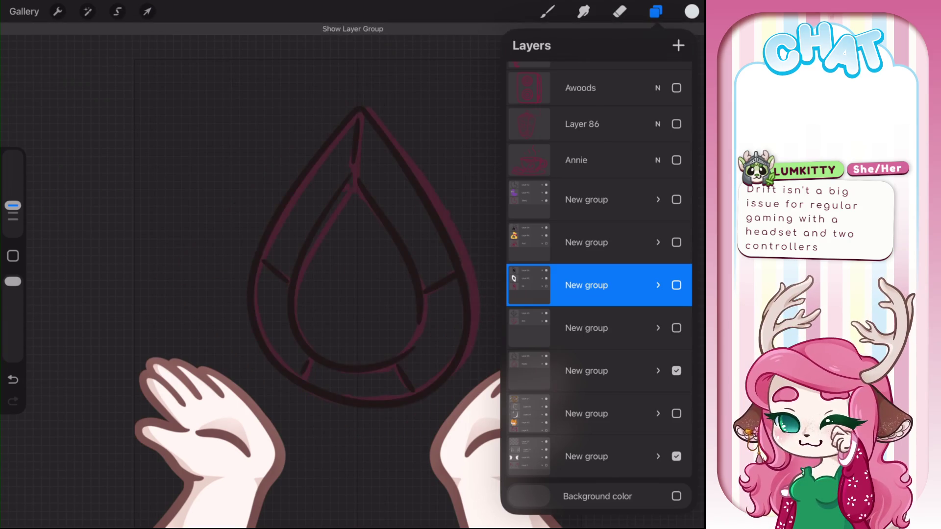
click(676, 456)
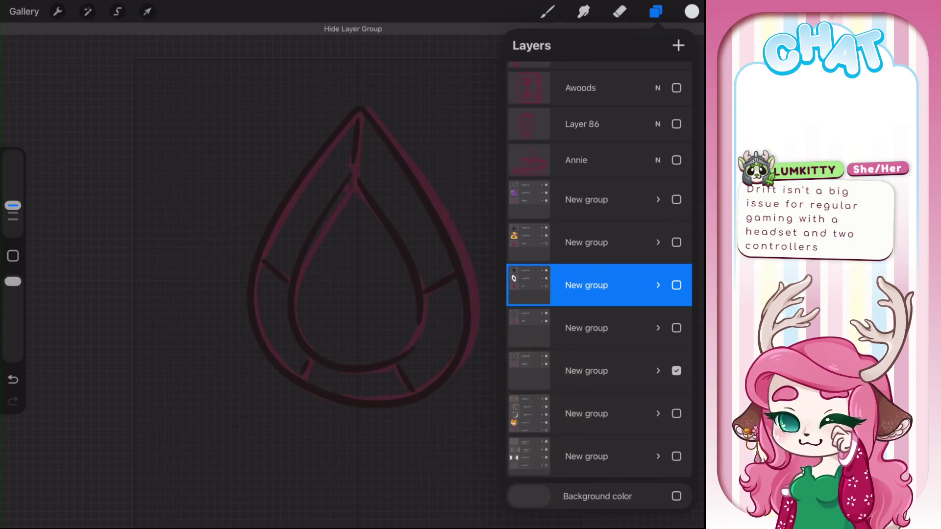
click(676, 496)
Step: Hide the pink Hades sketch and set Layer 38 as the fill Reference
click(657, 371)
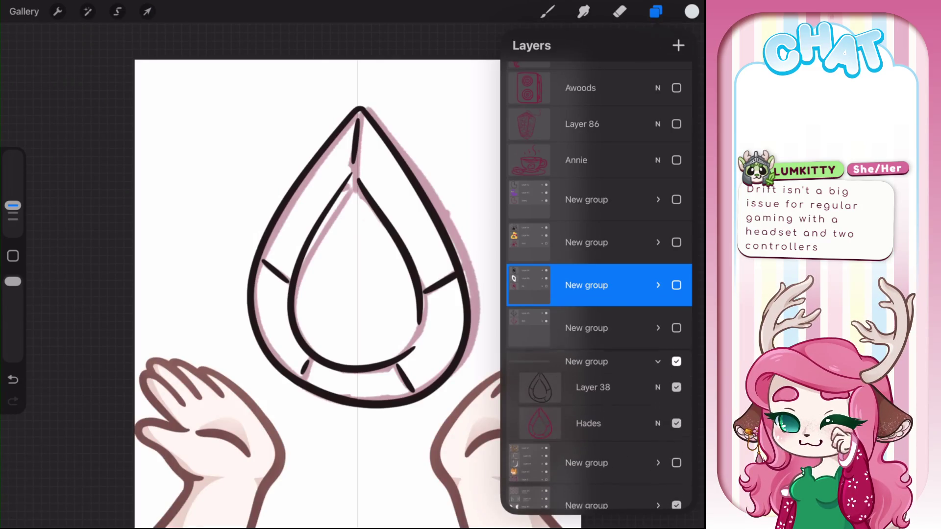
click(676, 427)
click(593, 390)
click(593, 390)
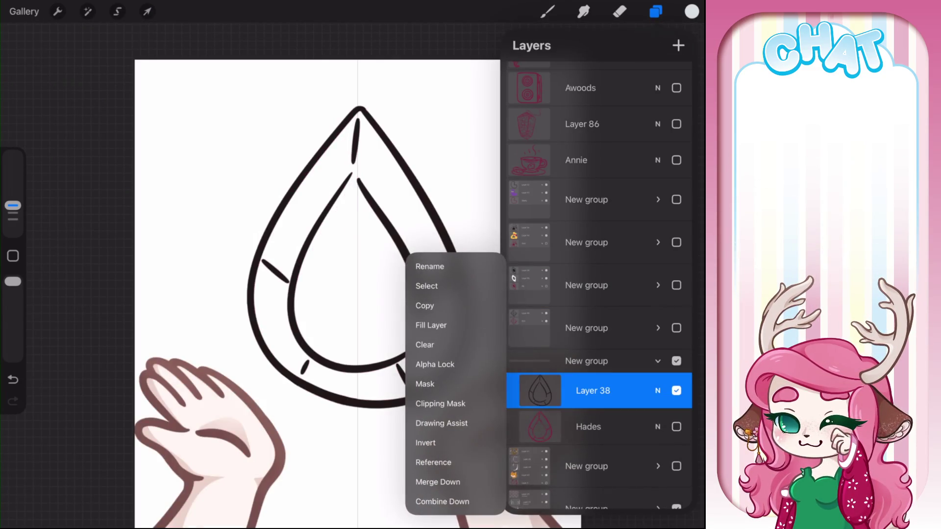
click(431, 462)
click(587, 427)
click(691, 12)
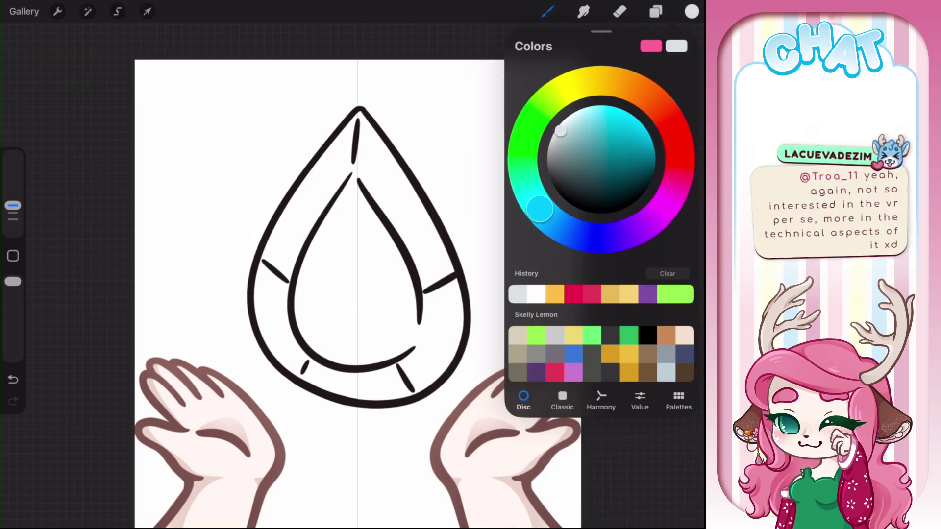
Step: Mix a bright, deep purple on the colour disc and ColorDrop it into the teardrop gem
click(632, 232)
click(678, 400)
scroll(602, 220, down, 10)
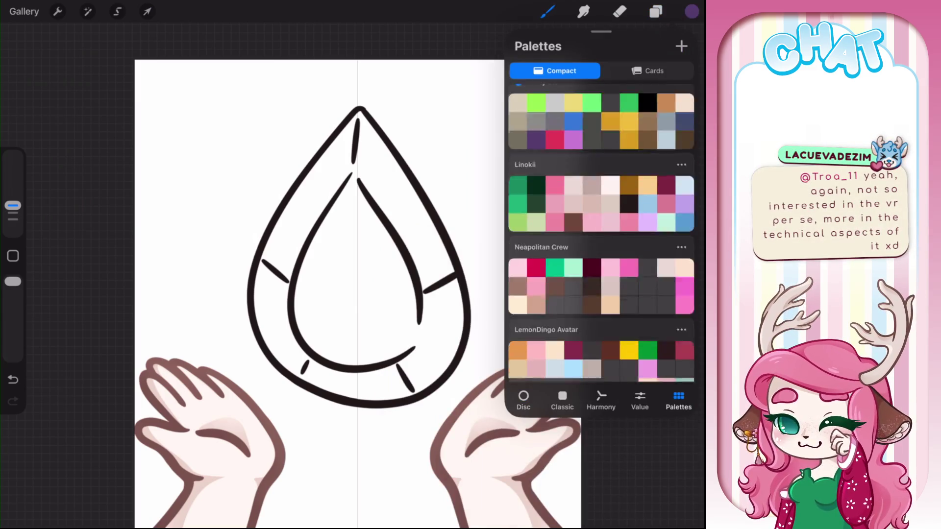
scroll(601, 233, up, 10)
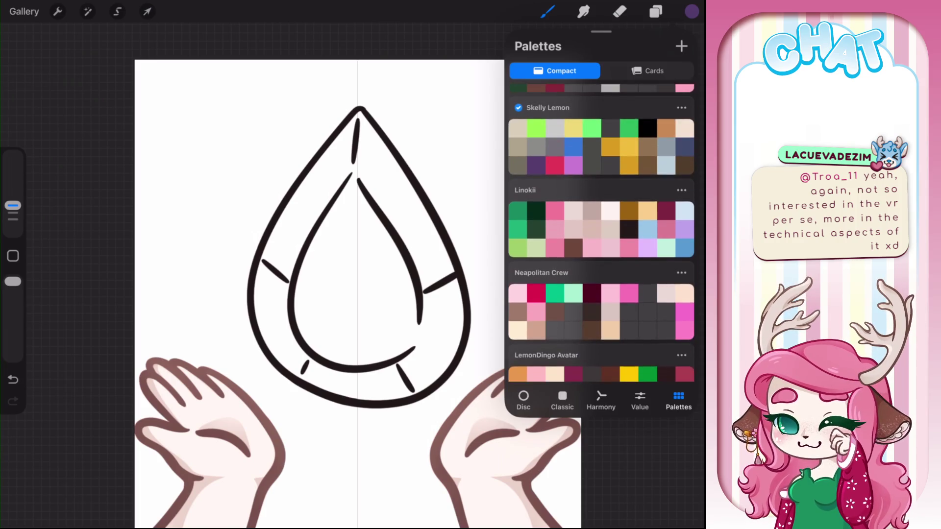
click(523, 400)
mouse_move(590, 120)
mouse_down()
mouse_move(617, 124)
mouse_move(618, 137)
mouse_up()
drag(625, 234, 626, 234)
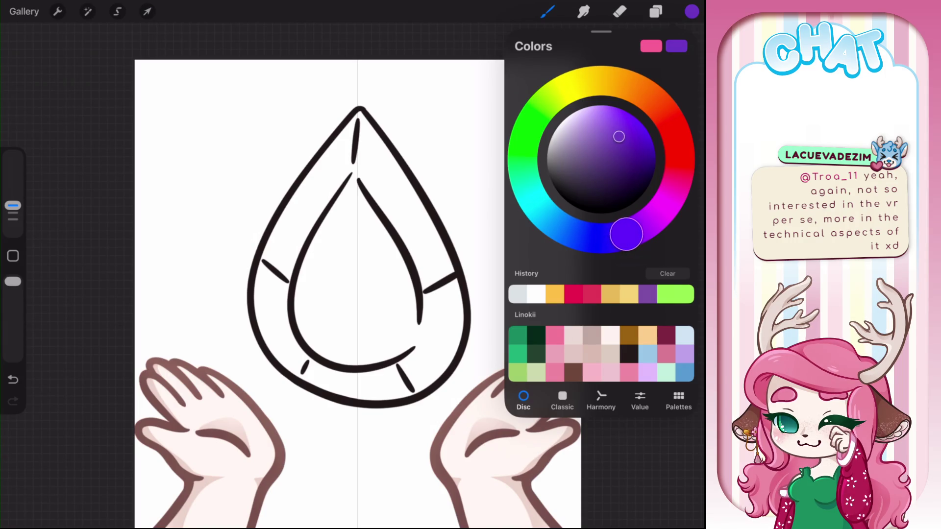
drag(692, 11, 368, 311)
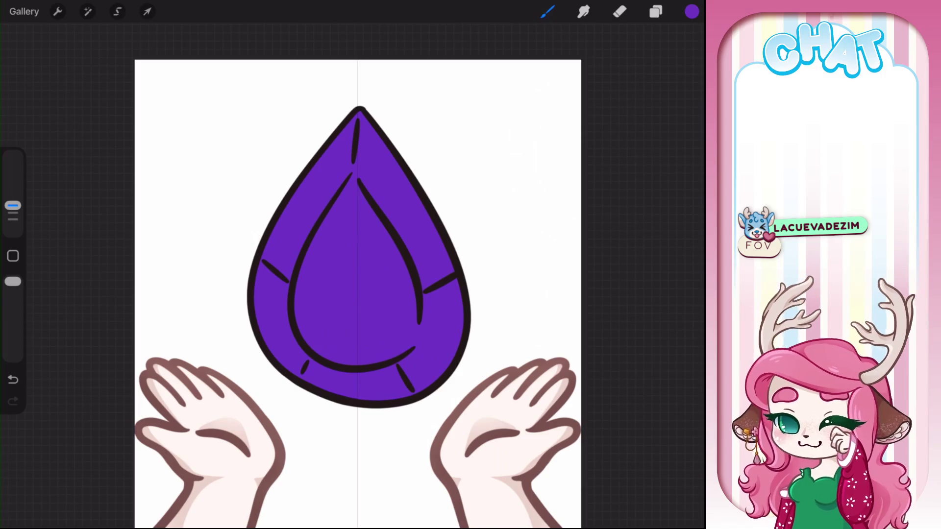
click(655, 12)
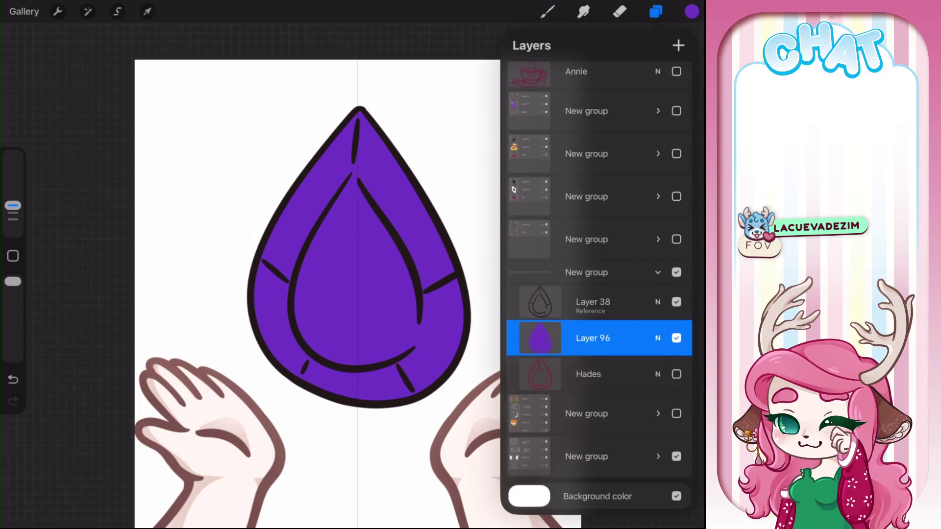
Step: Refill the gem with a lighter purple, then with a magenta-leaning purple
click(692, 12)
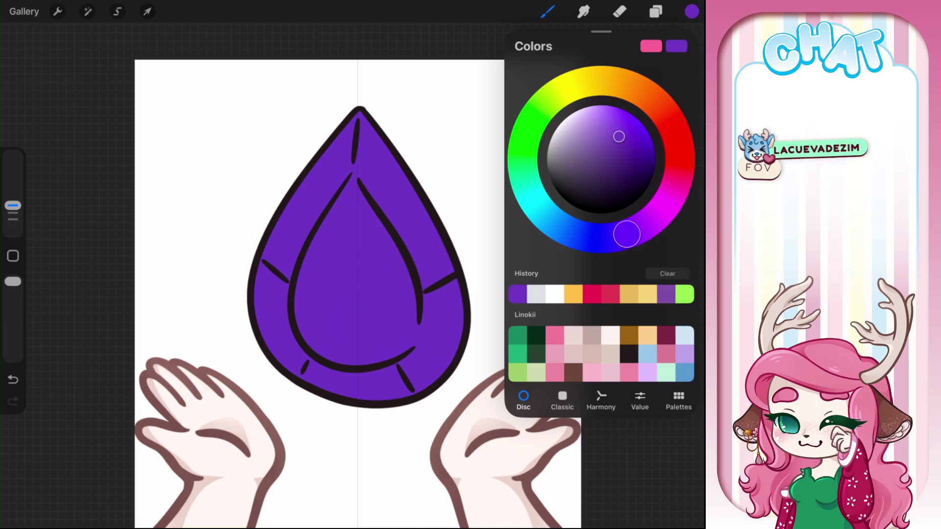
drag(618, 136, 611, 118)
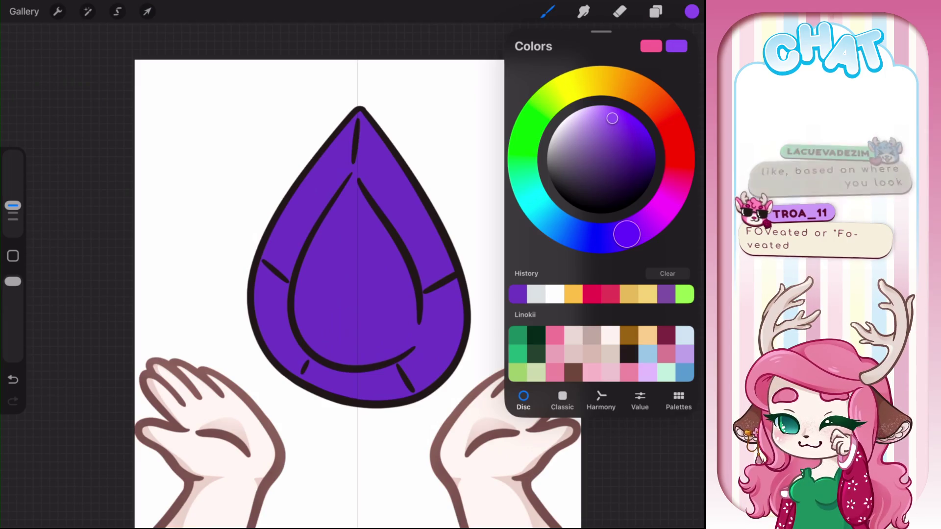
drag(691, 11, 367, 288)
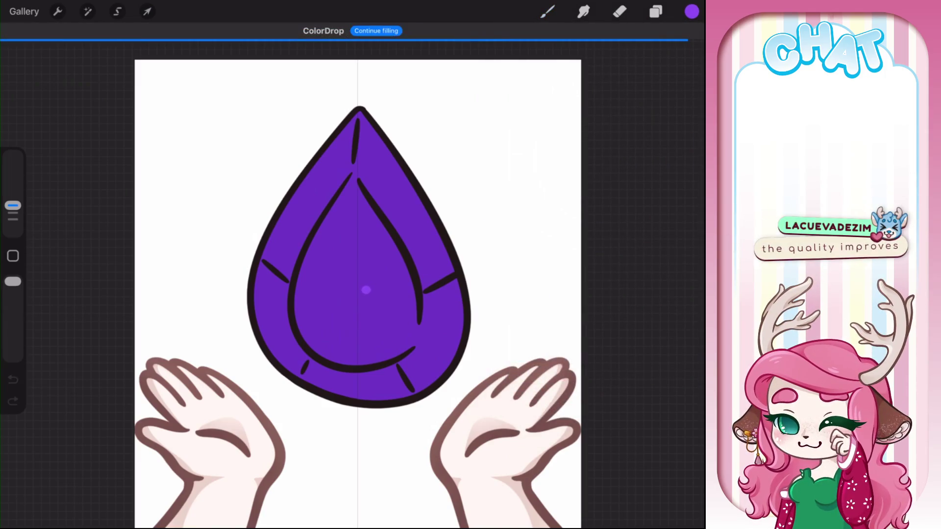
click(691, 11)
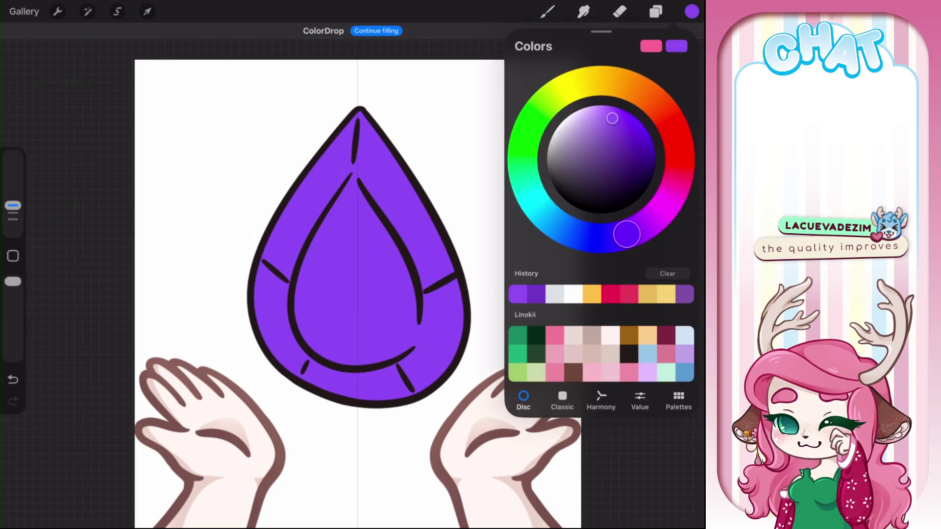
drag(624, 231, 640, 227)
click(357, 324)
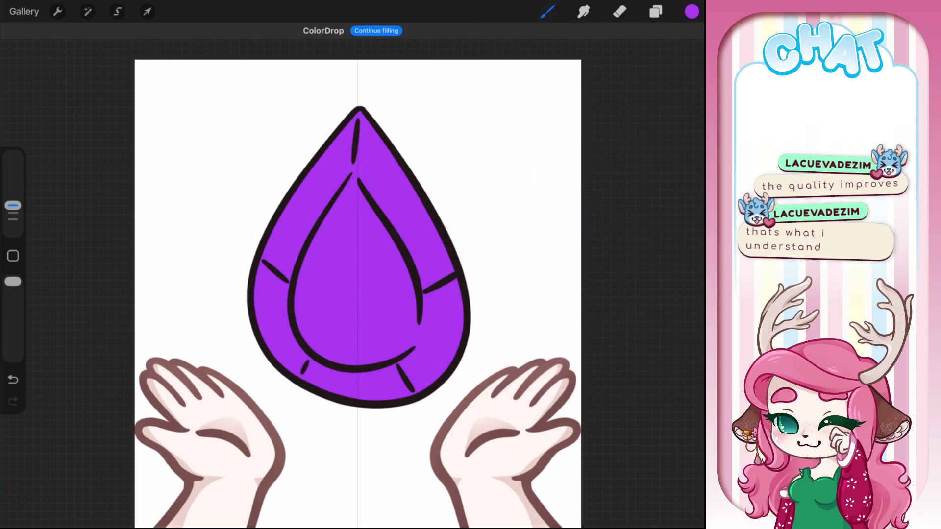
Step: Refill the gem with a slightly darker blue-violet, then collapse the gem's layer group
click(691, 11)
drag(641, 227, 635, 230)
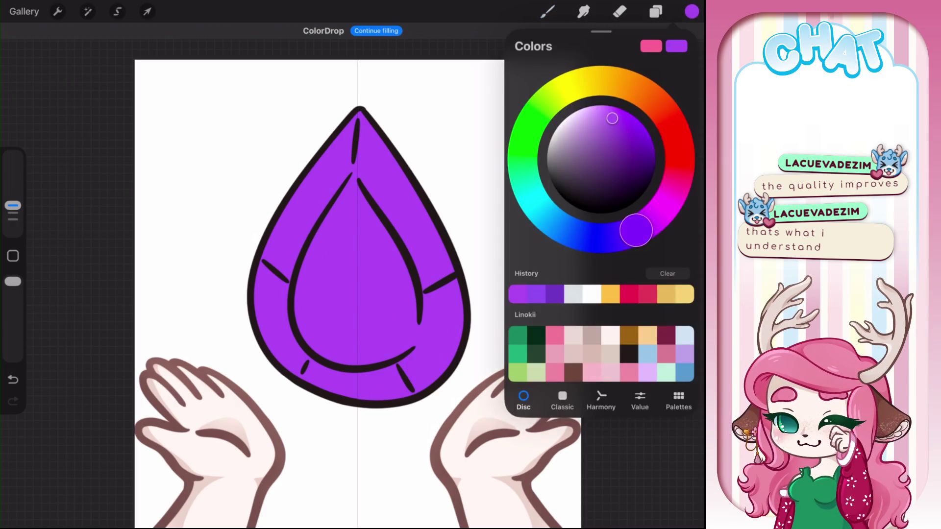
drag(612, 118, 615, 131)
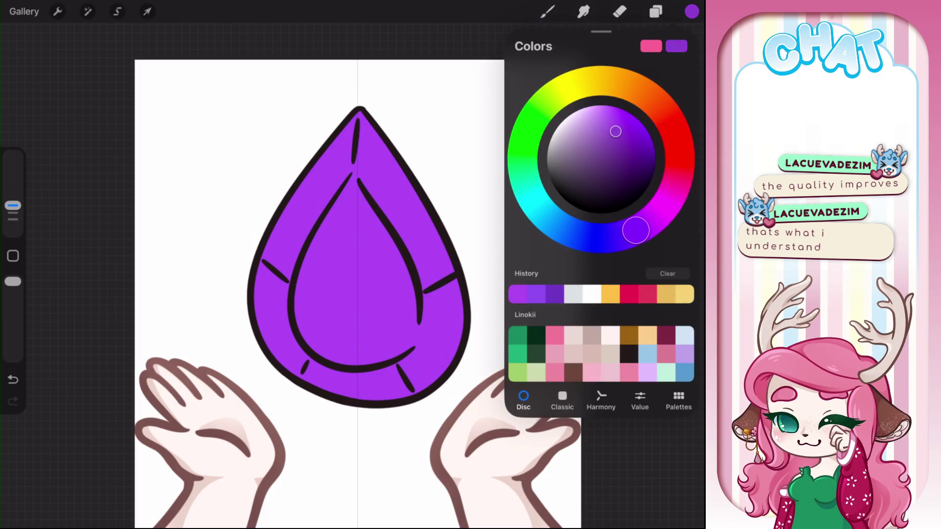
drag(691, 11, 357, 294)
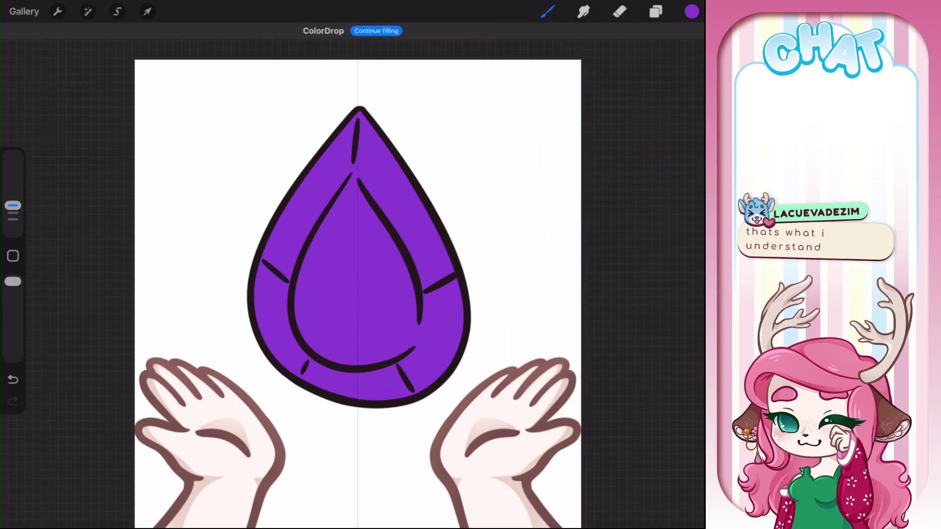
click(691, 11)
drag(616, 132, 619, 130)
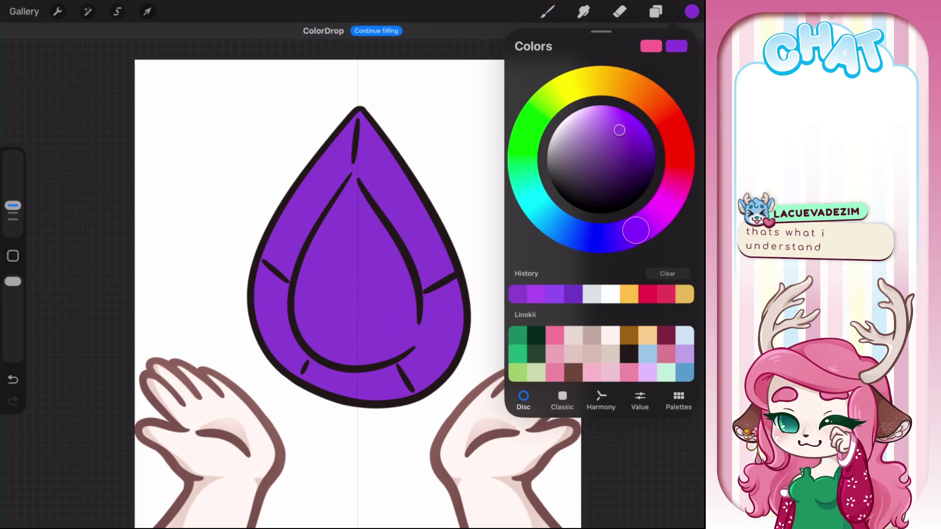
mouse_move(691, 12)
mouse_down()
mouse_move(507, 172)
mouse_move(373, 221)
mouse_up()
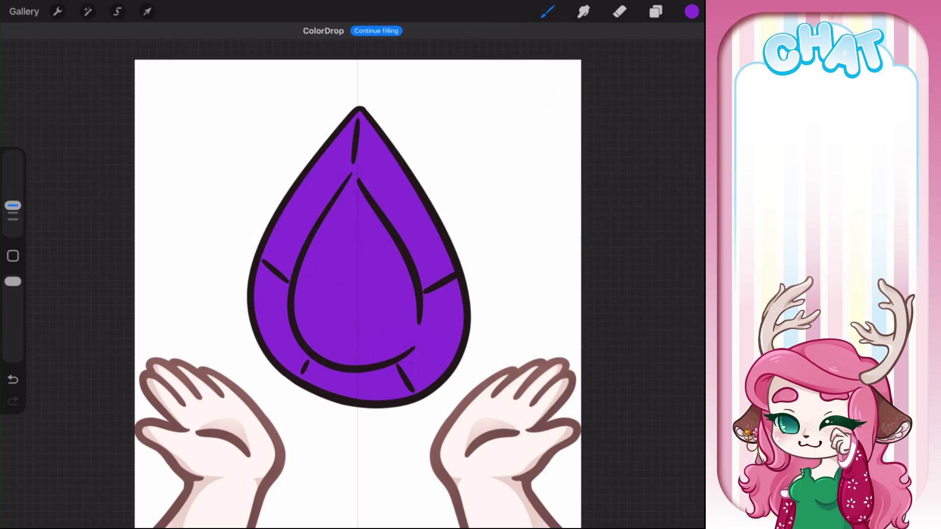
click(655, 11)
click(658, 272)
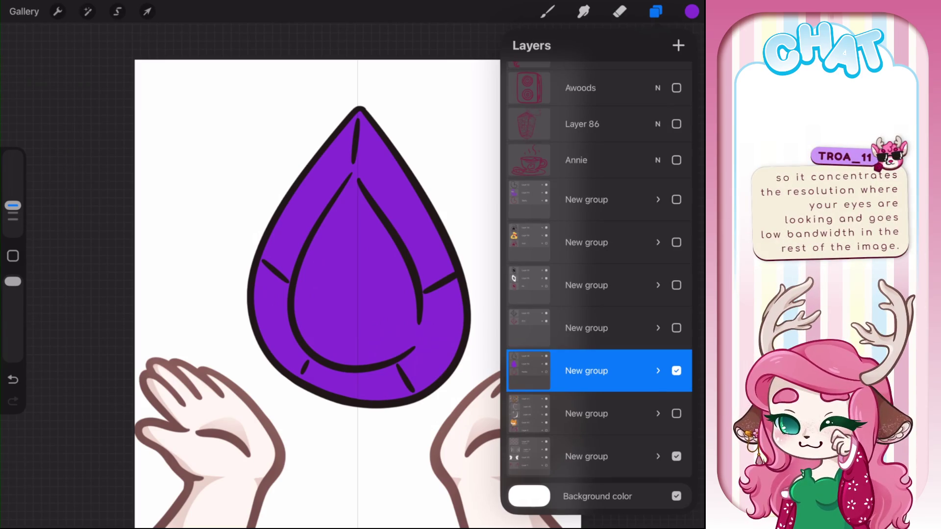
Step: Select four artwork groups and drag them to reorder them in the Layers panel
drag(564, 328, 612, 327)
drag(563, 285, 613, 285)
drag(564, 242, 613, 242)
drag(564, 200, 588, 199)
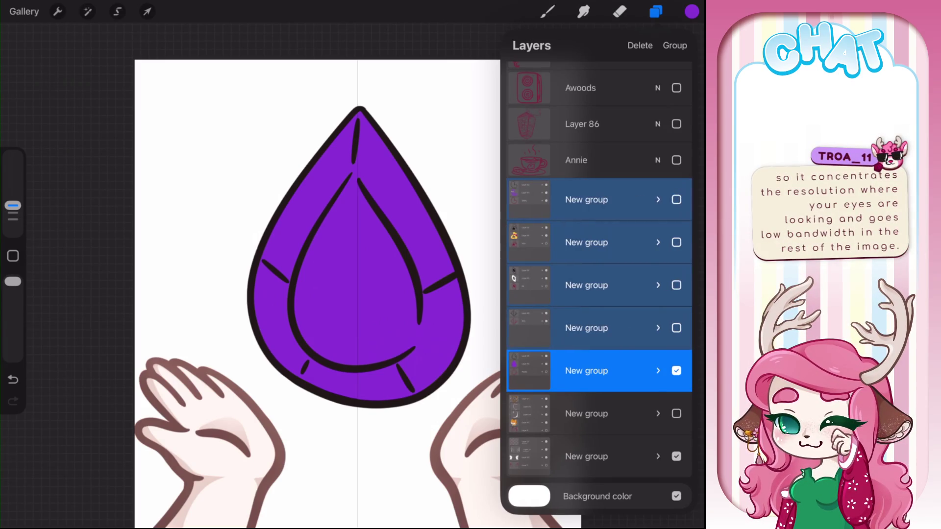
mouse_move(586, 371)
mouse_down()
mouse_move(587, 166)
mouse_move(588, 194)
mouse_up()
click(588, 368)
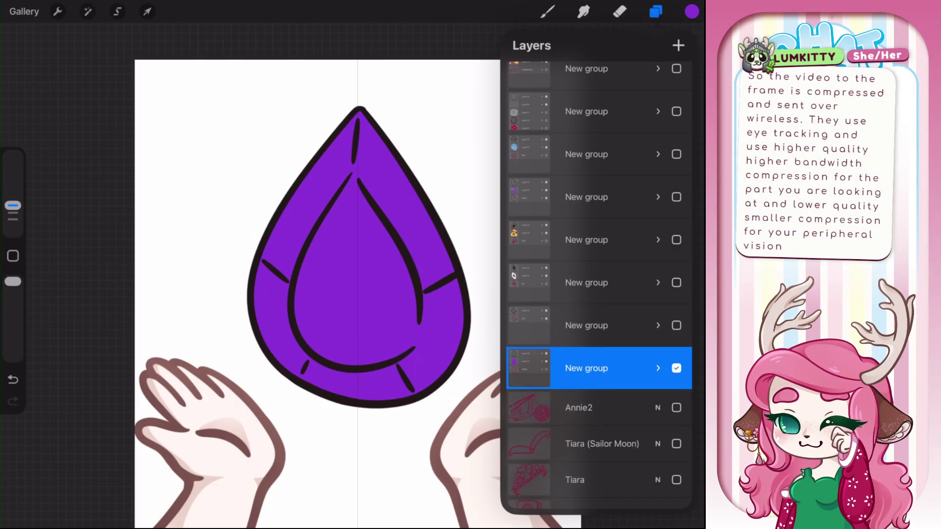
Step: Hide the purple gem and diamond groups, then expand the top group and show the bottle layers
click(676, 368)
click(676, 325)
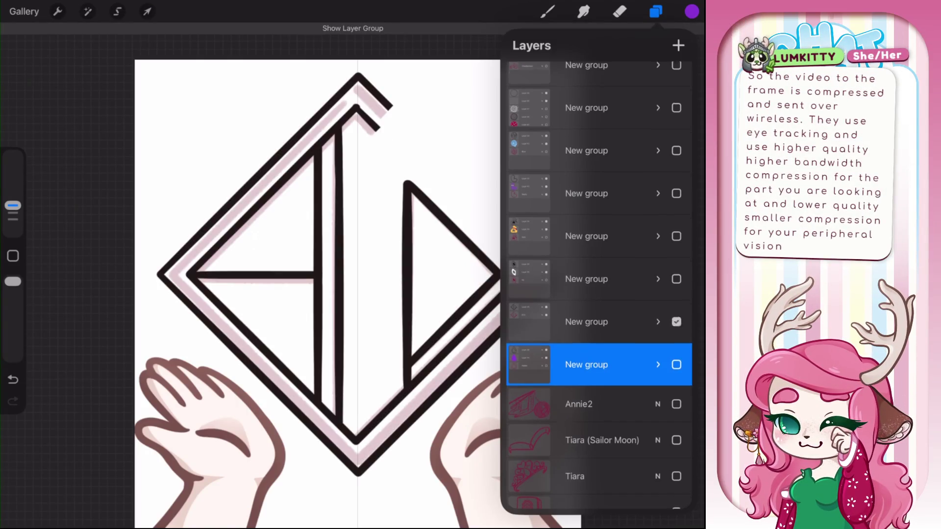
scroll(598, 282, down, 1)
click(676, 293)
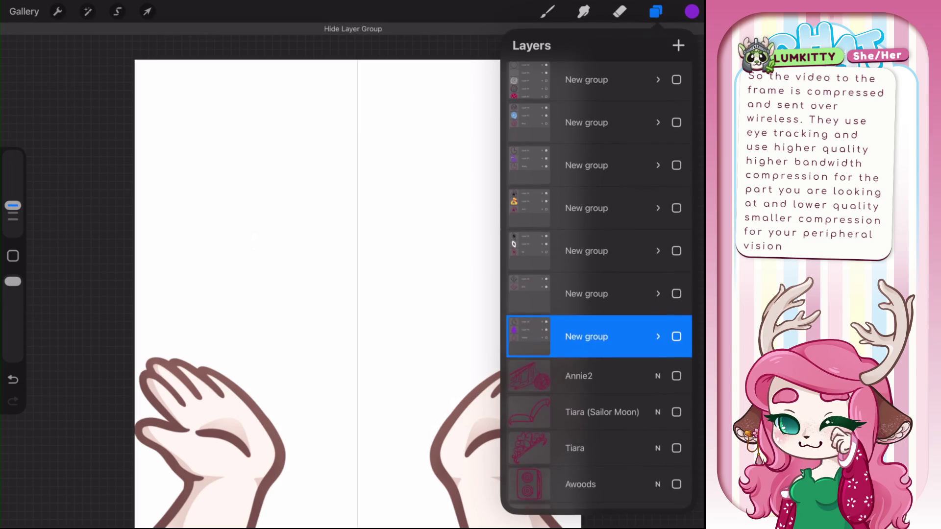
scroll(599, 284, up, 5)
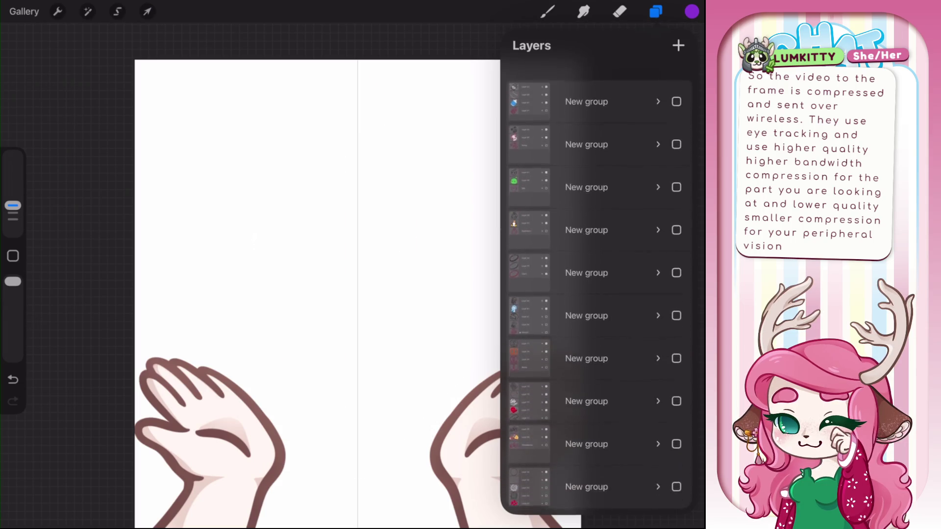
click(657, 73)
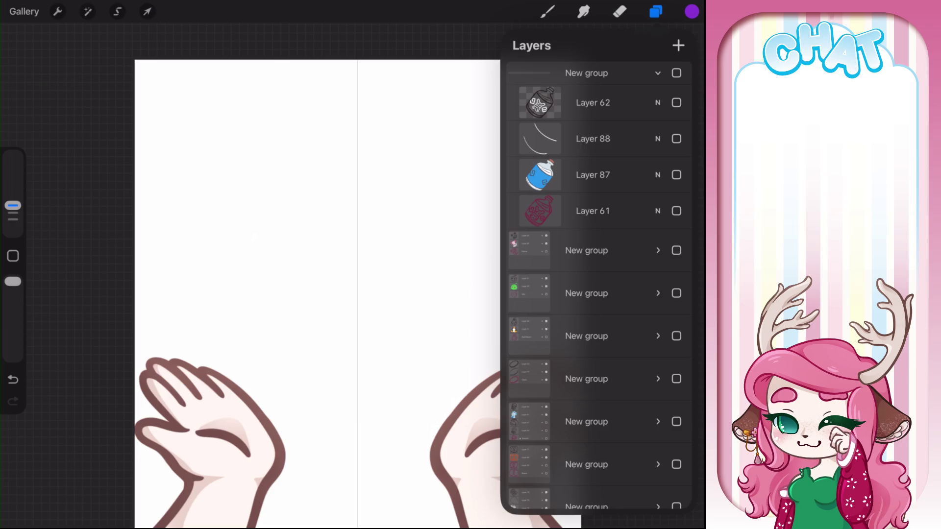
drag(676, 102, 676, 175)
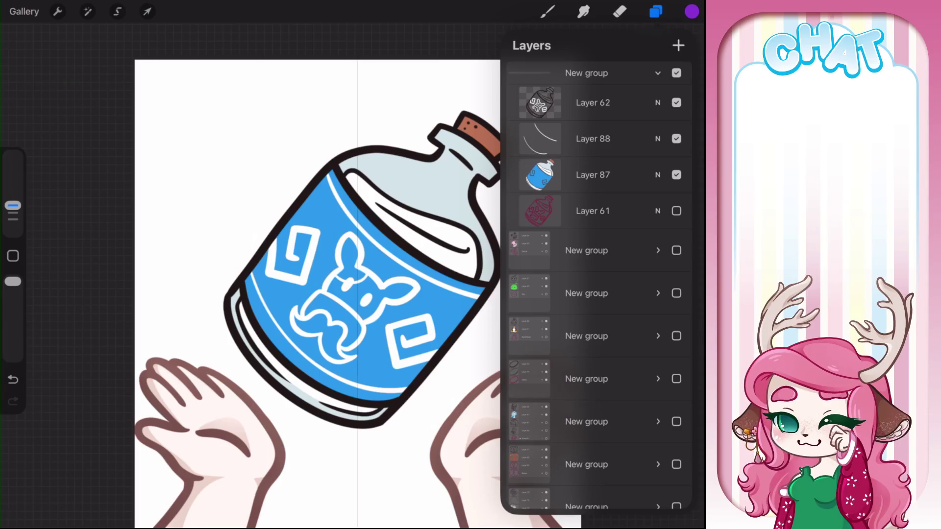
Step: Undo the accidental merge, then merge the bottle outline Layer 62 down into Layer 88
click(593, 102)
click(592, 175)
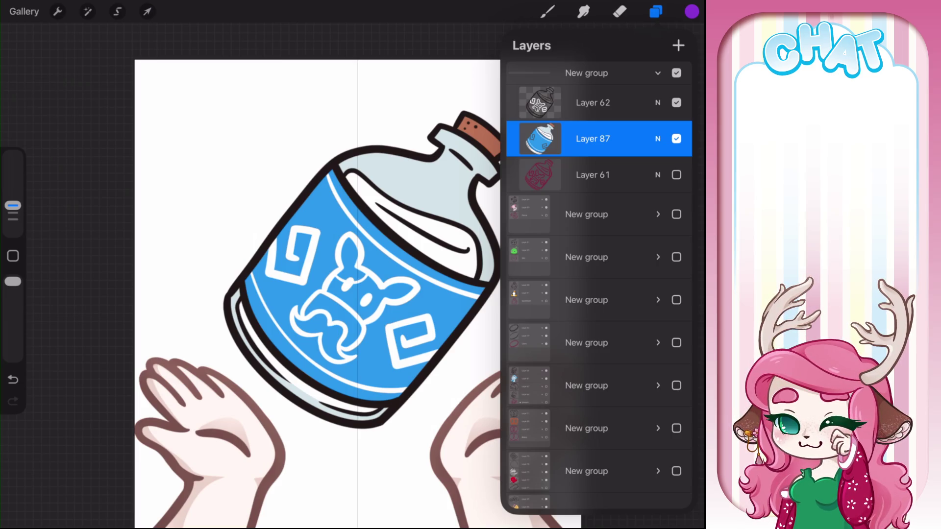
key(ctrl+z)
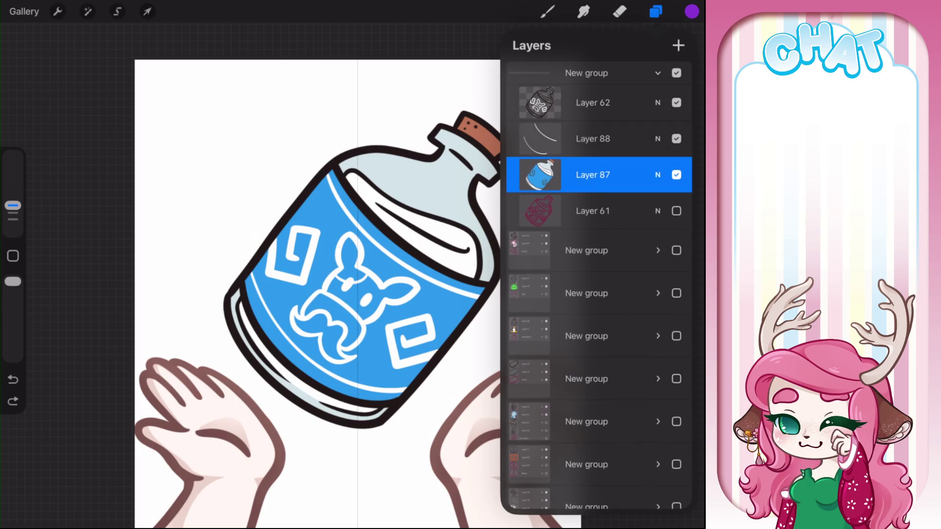
click(593, 175)
key(Escape)
key(ctrl+e)
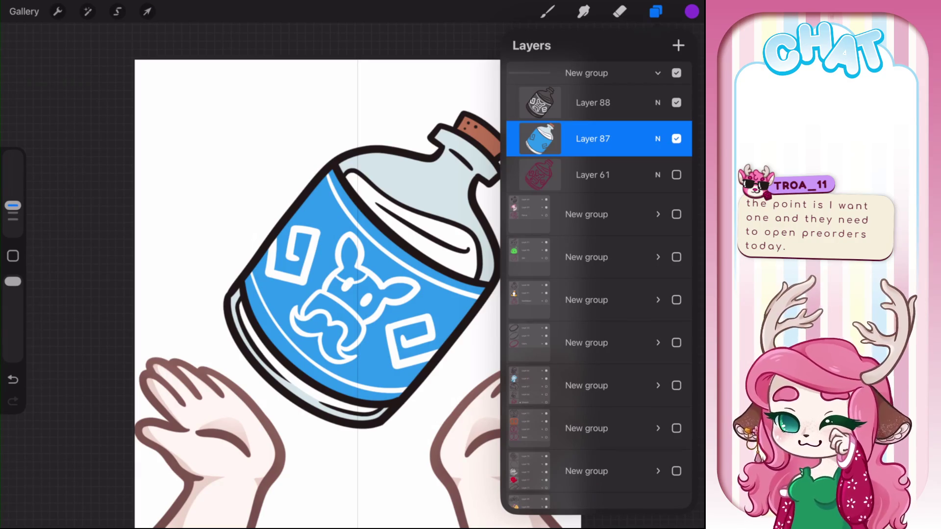
Step: Add Layer 96 above the bottle colour, set it as a clipping mask, and duplicate it
click(678, 46)
click(539, 138)
click(441, 181)
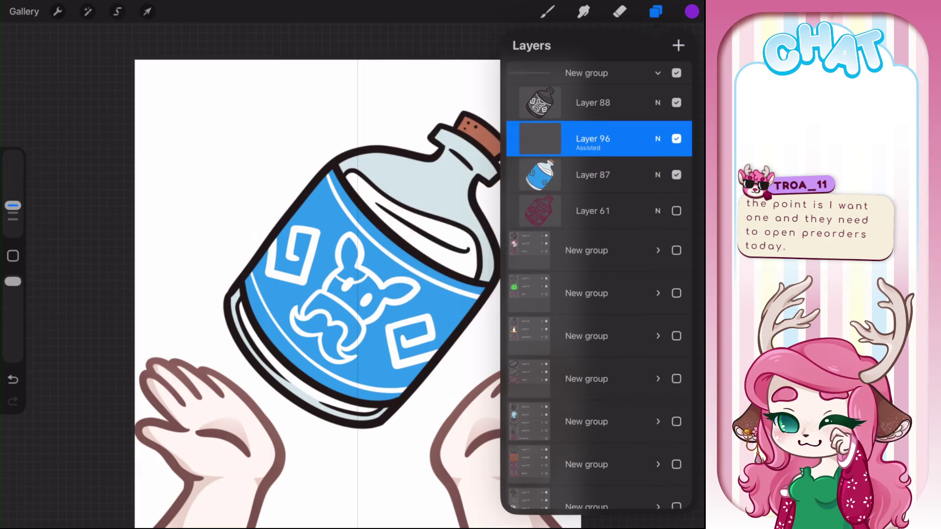
click(540, 138)
click(441, 165)
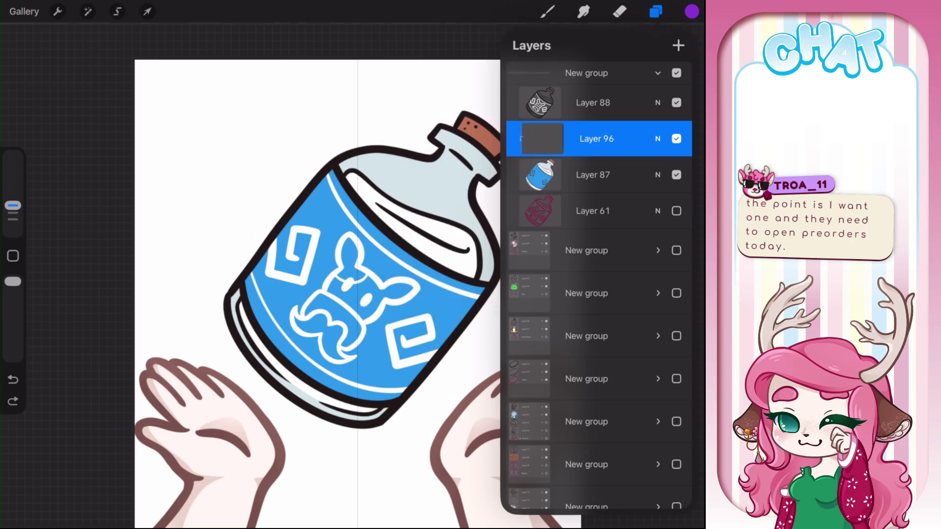
drag(637, 139, 563, 139)
click(625, 138)
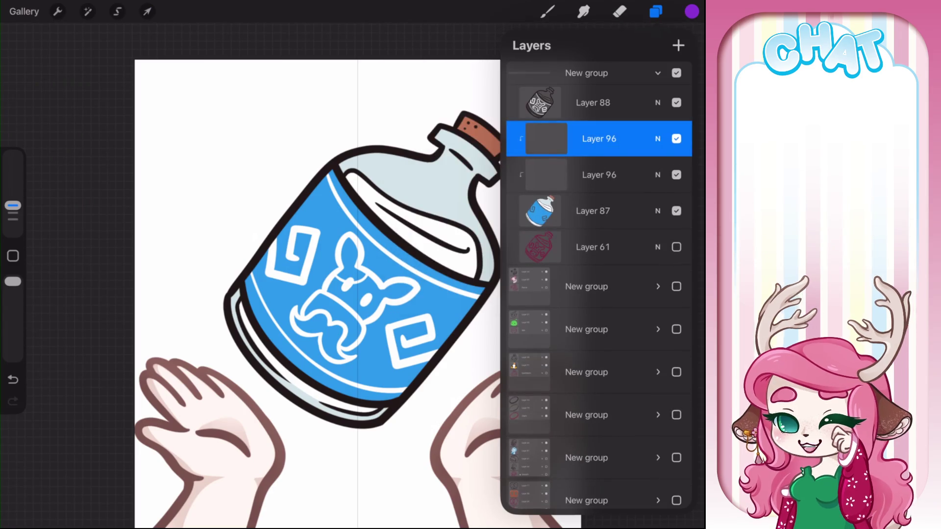
Step: Set the two shading layers' blend modes to Overlay and Multiply
click(657, 138)
scroll(597, 279, down, 10)
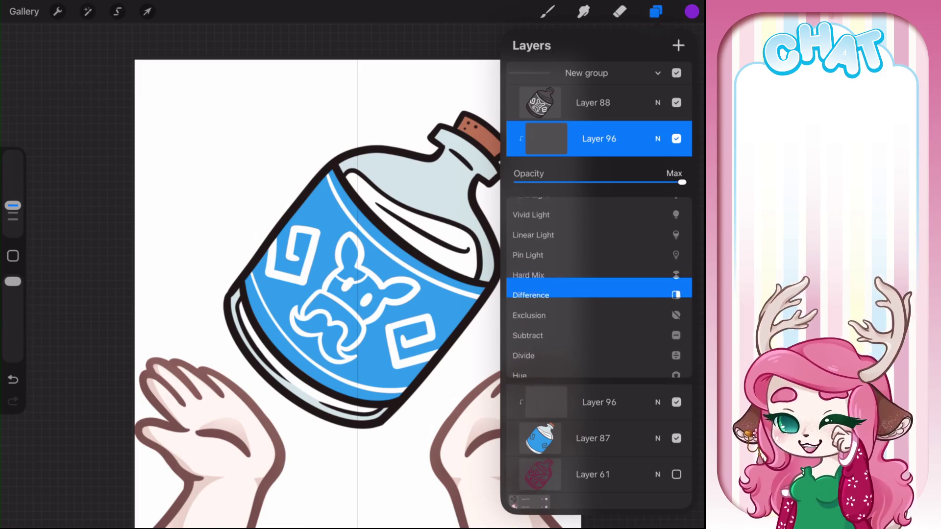
scroll(597, 279, up, 10)
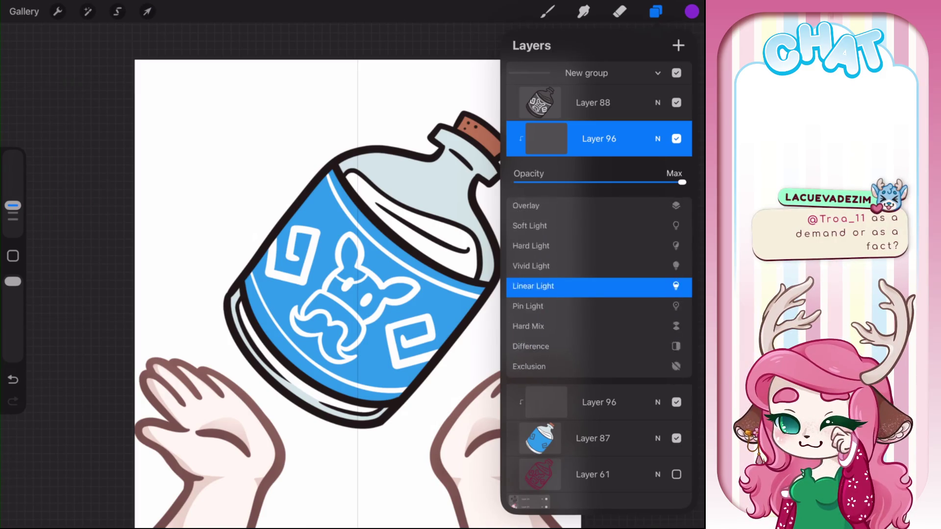
click(526, 264)
click(657, 139)
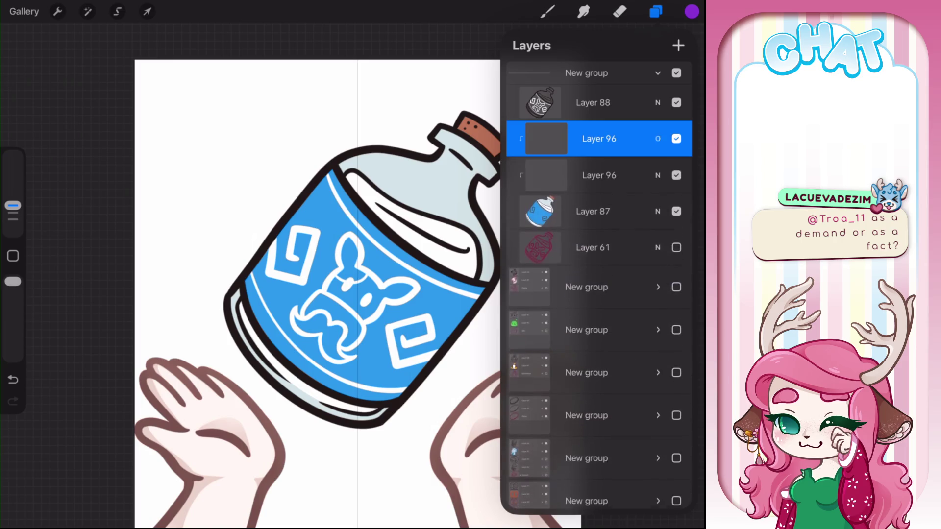
click(599, 175)
click(658, 175)
scroll(598, 343, up, 3)
click(526, 323)
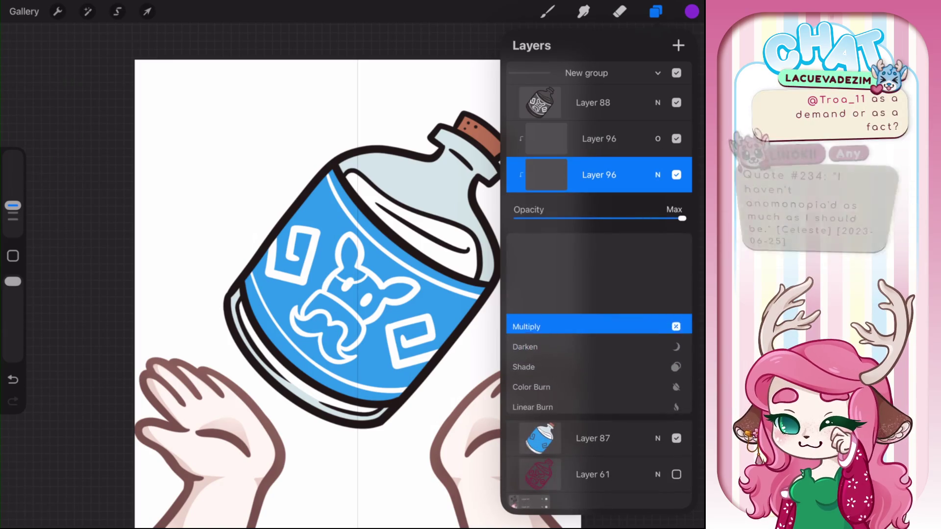
Step: Duplicate both shading layers and move the copies into another group between Layer 64 and Layer 89
drag(637, 175, 564, 175)
click(626, 175)
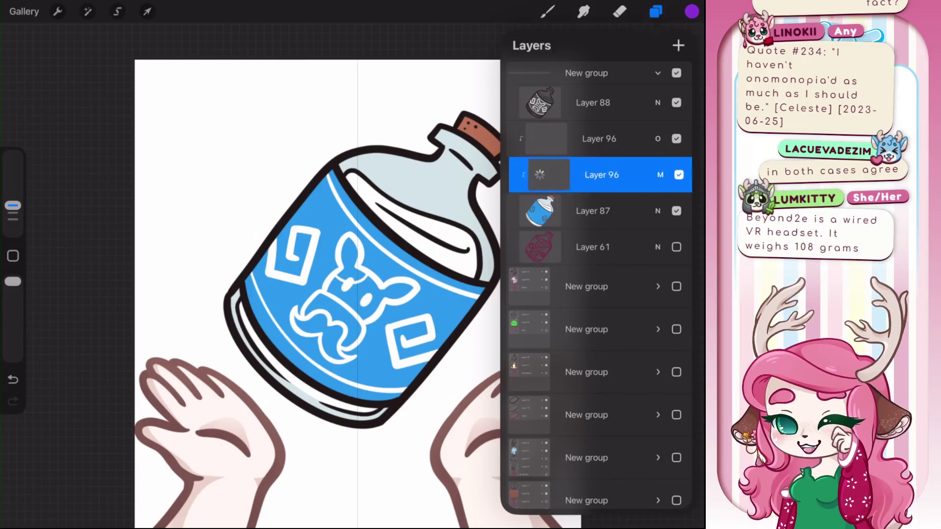
drag(637, 138, 539, 138)
click(626, 139)
click(598, 210)
drag(564, 174, 637, 175)
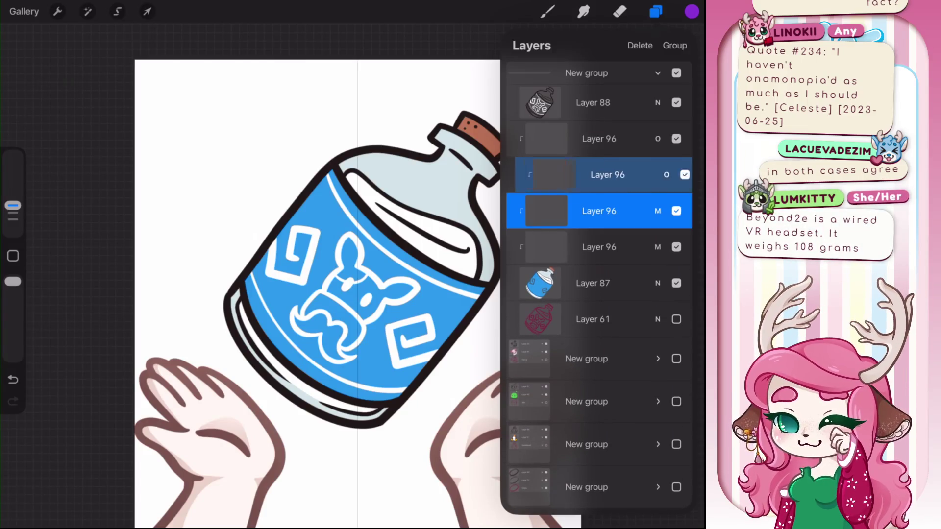
drag(598, 211, 593, 291)
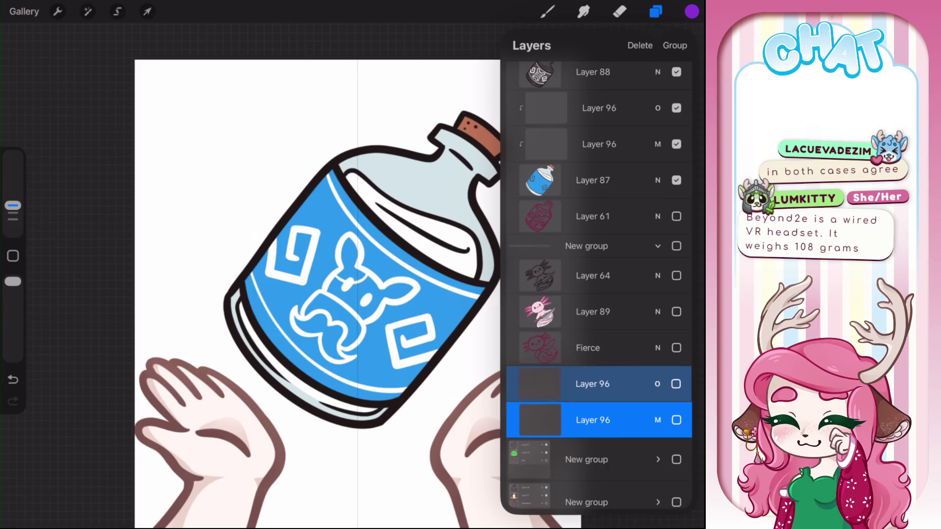
drag(593, 401, 593, 329)
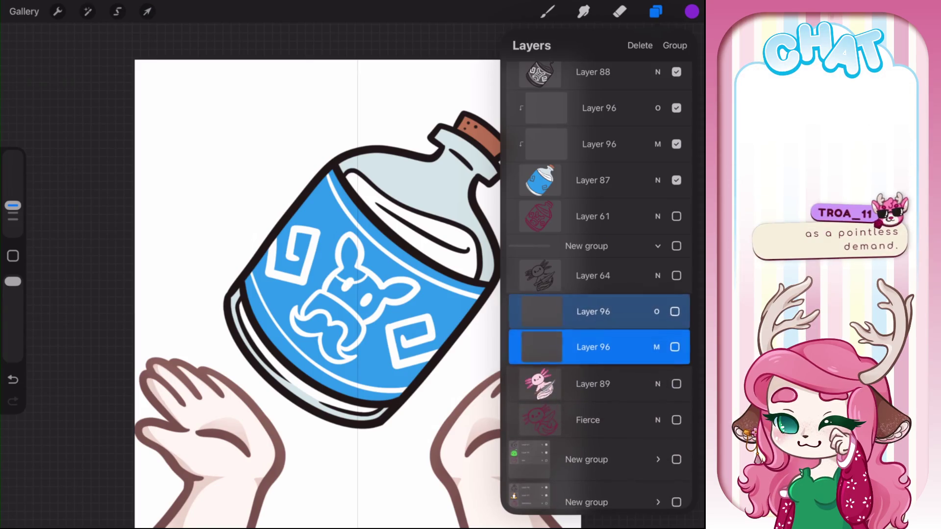
Step: Clip the Multiply and Overlay copies to the layer below and collapse that group
click(593, 347)
click(540, 347)
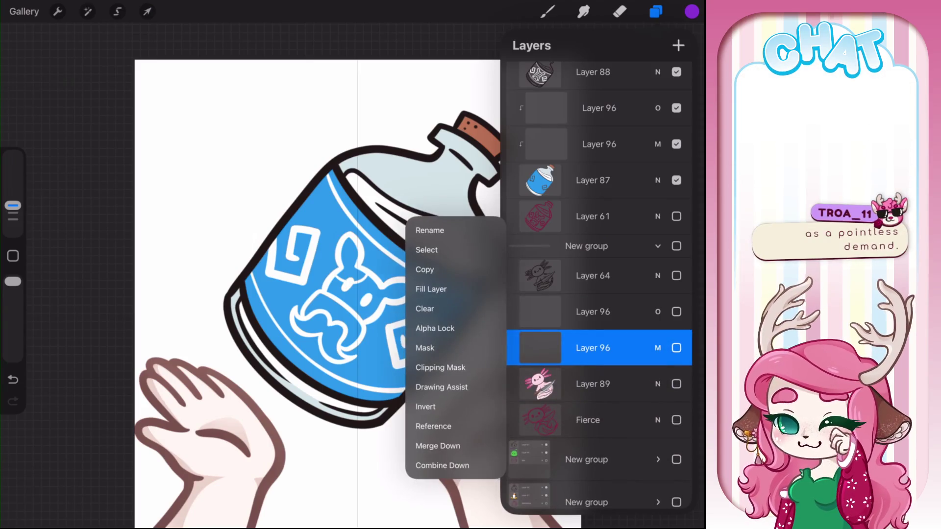
click(440, 367)
click(593, 312)
click(539, 312)
click(440, 328)
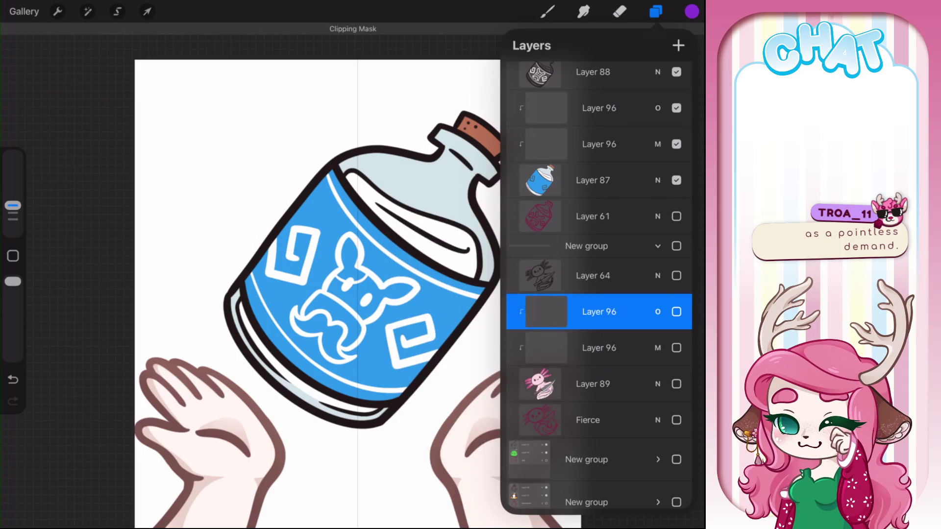
click(657, 246)
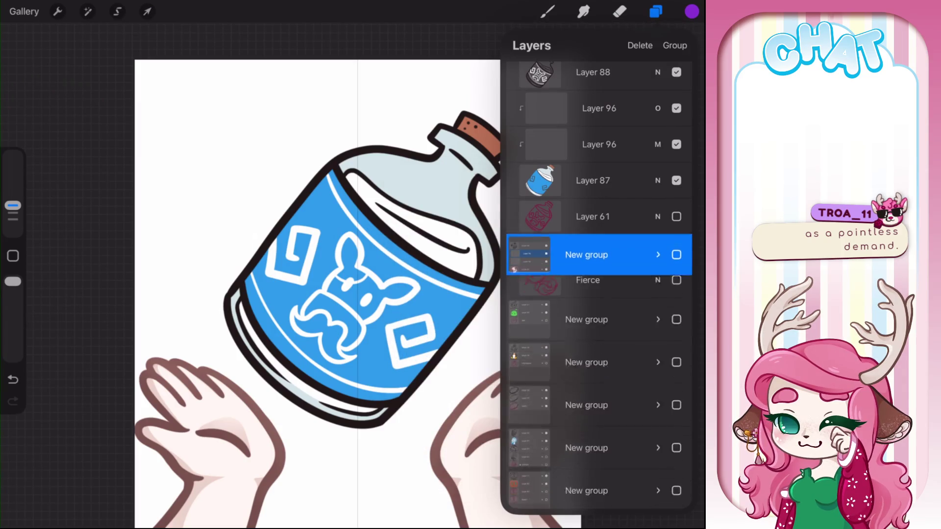
Step: Select the bottle's Multiply shading layer and pick a pale blue
scroll(598, 195, up, 2)
click(599, 175)
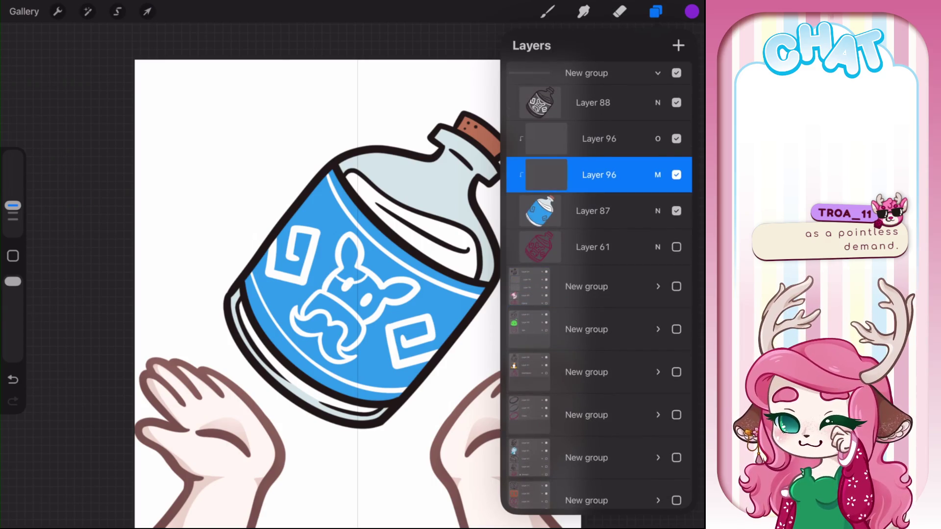
click(691, 11)
click(685, 336)
click(692, 11)
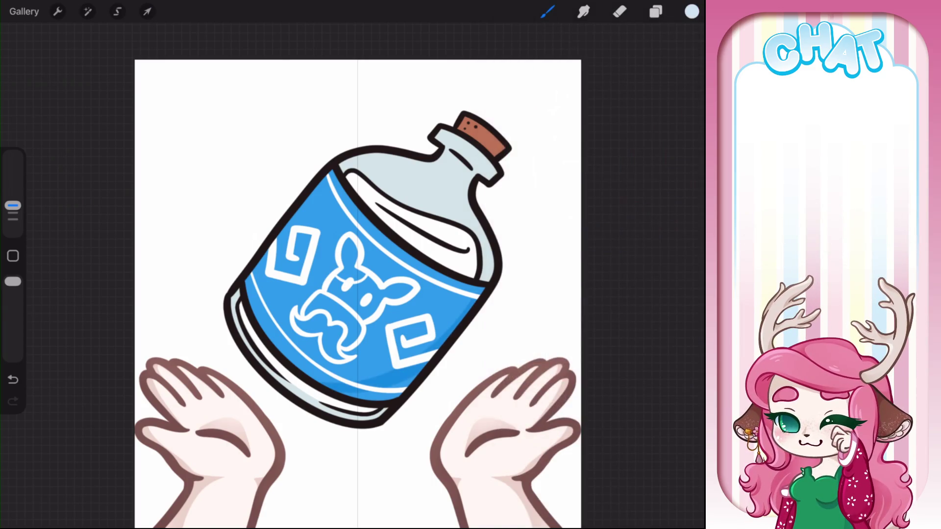
Step: Undo the last stroke and choose a slightly deeper blue
drag(441, 343, 343, 392)
drag(441, 343, 421, 363)
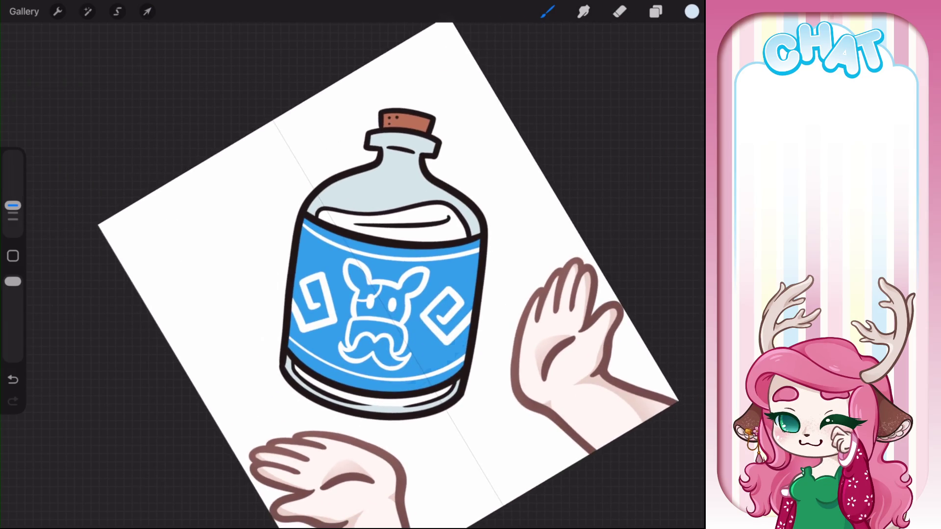
key(ctrl+z)
click(691, 11)
drag(573, 119, 585, 121)
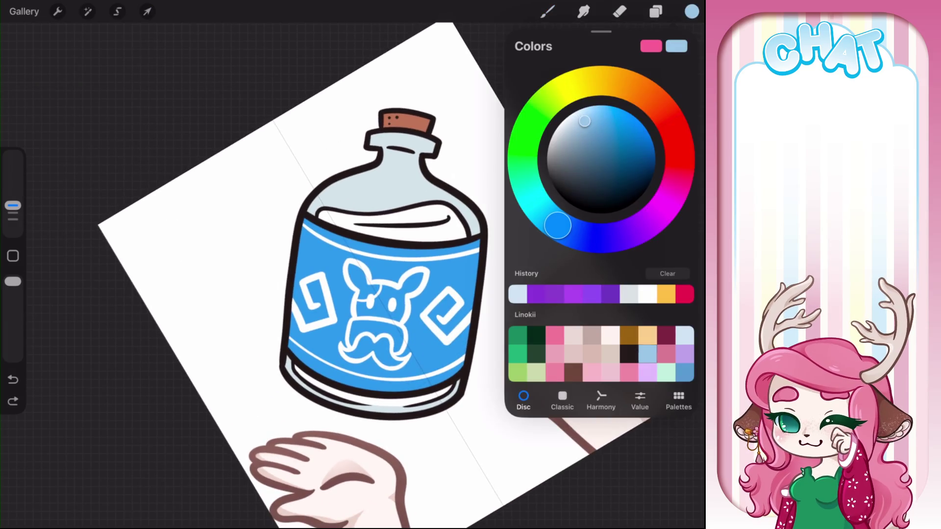
click(691, 12)
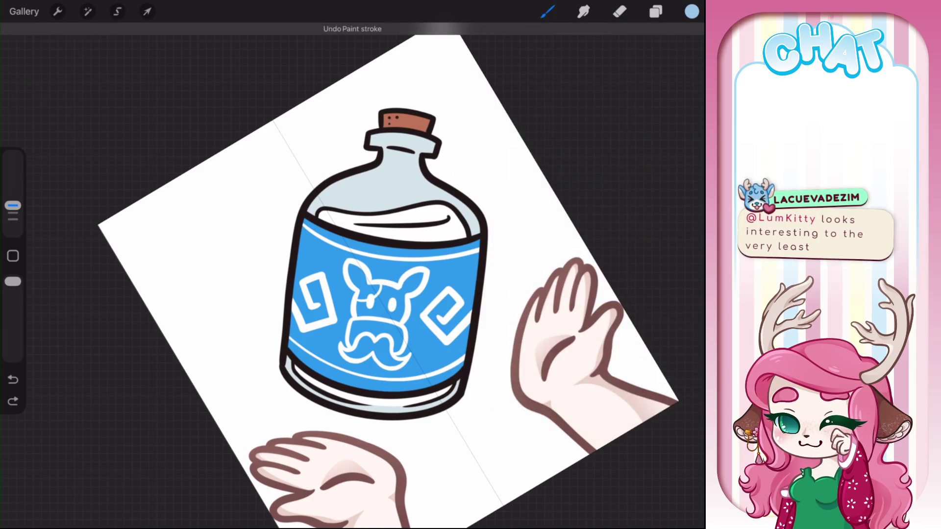
Step: Shade the label's right side and right edge with three darker-blue strokes
drag(439, 336, 471, 249)
drag(437, 368, 474, 266)
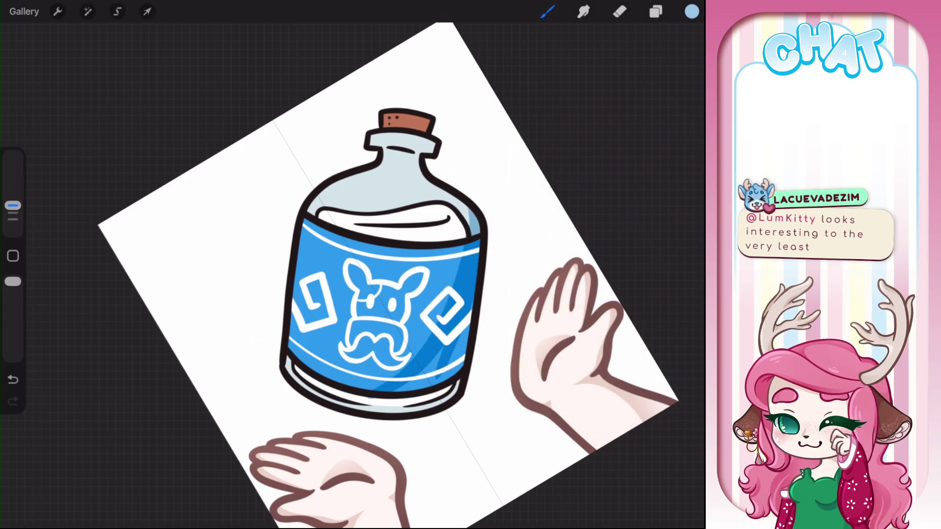
drag(469, 324, 456, 364)
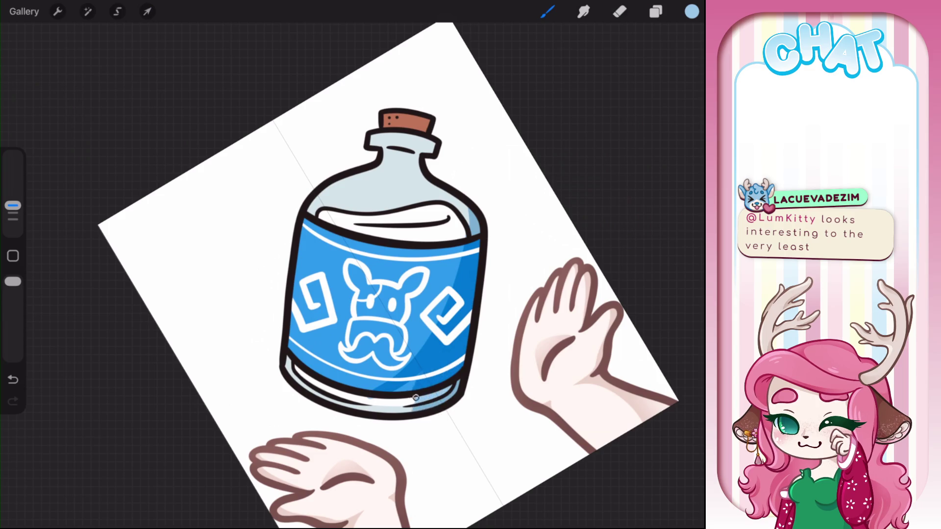
drag(430, 398, 372, 373)
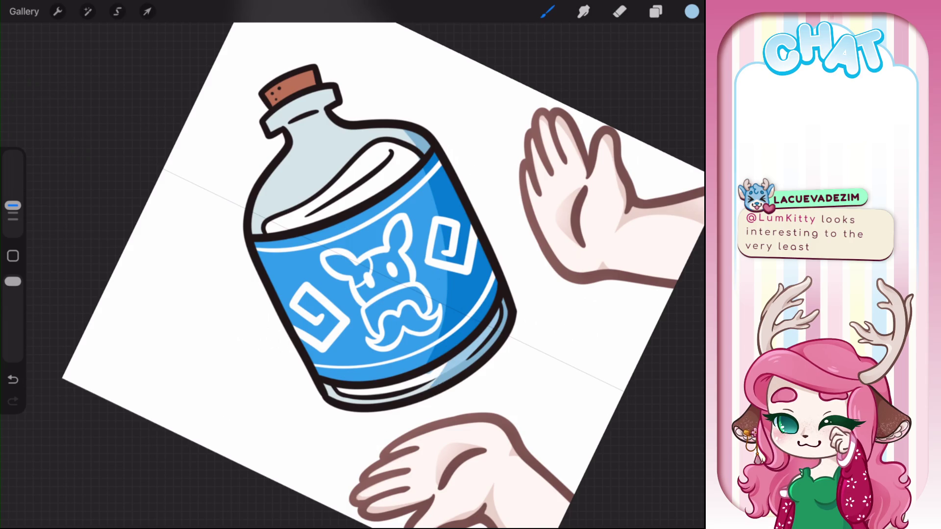
Step: Paint a light-blue stroke on the bottle glass, then undo the last two glass strokes
click(620, 12)
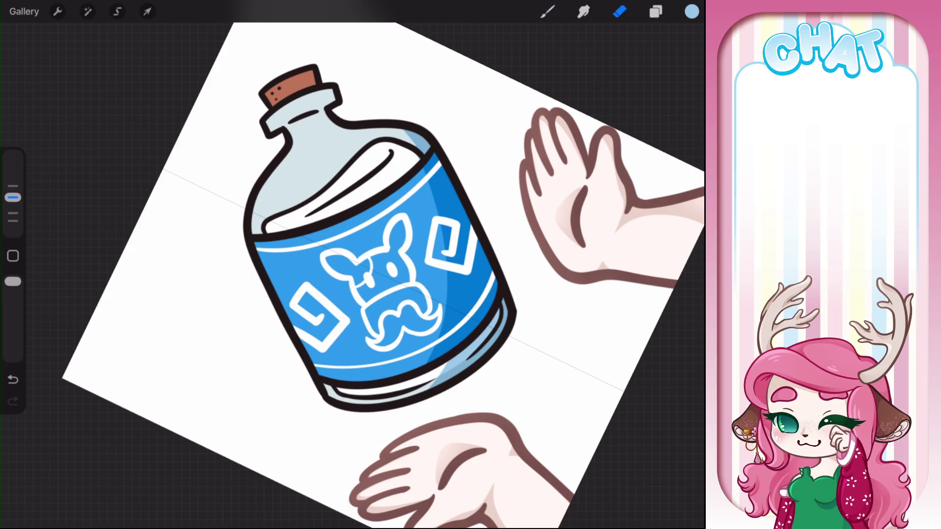
drag(382, 265, 402, 343)
key(b)
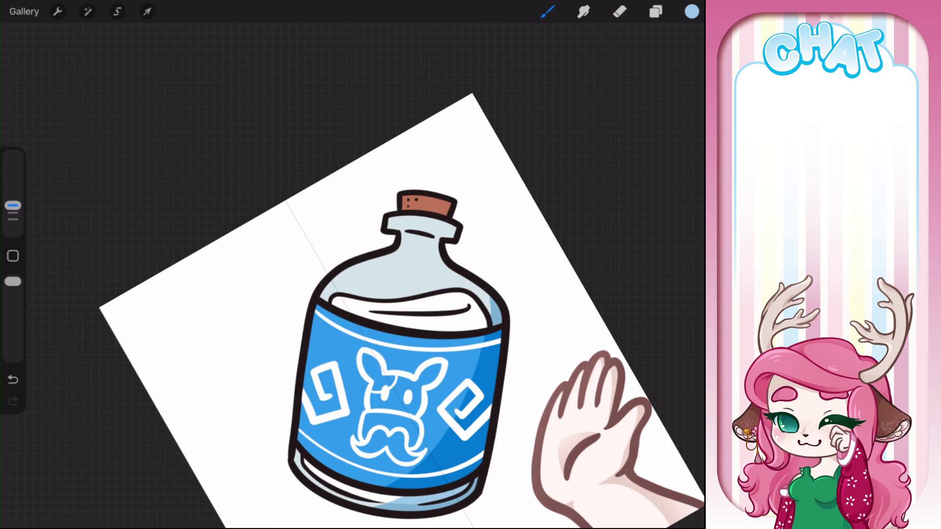
drag(397, 353, 514, 343)
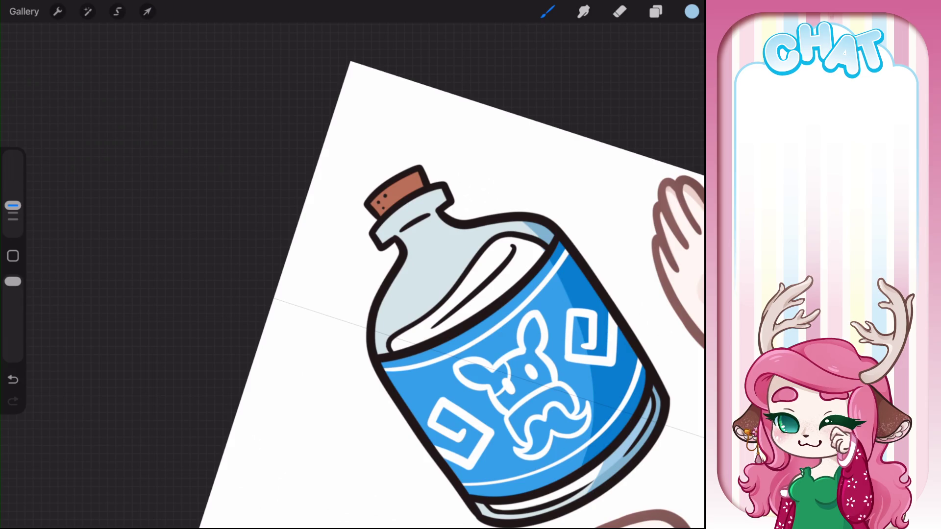
drag(388, 339, 467, 243)
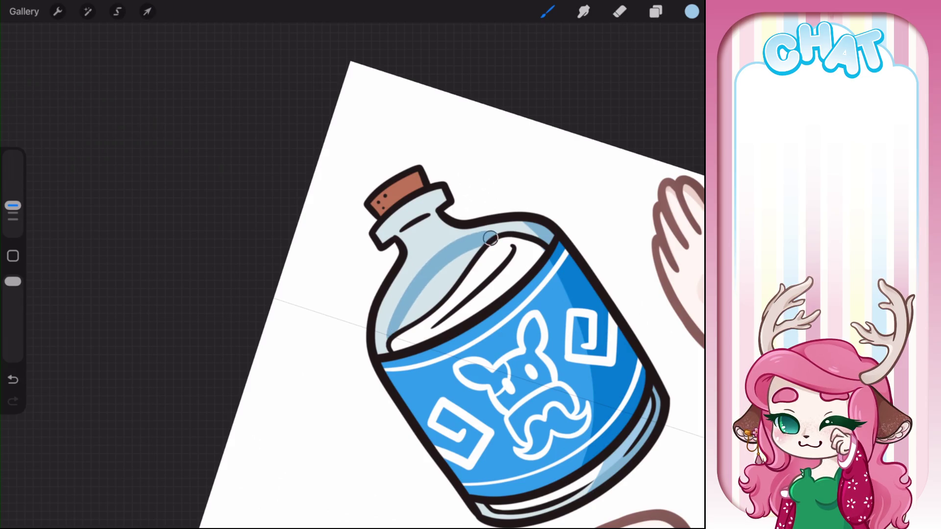
click(13, 379)
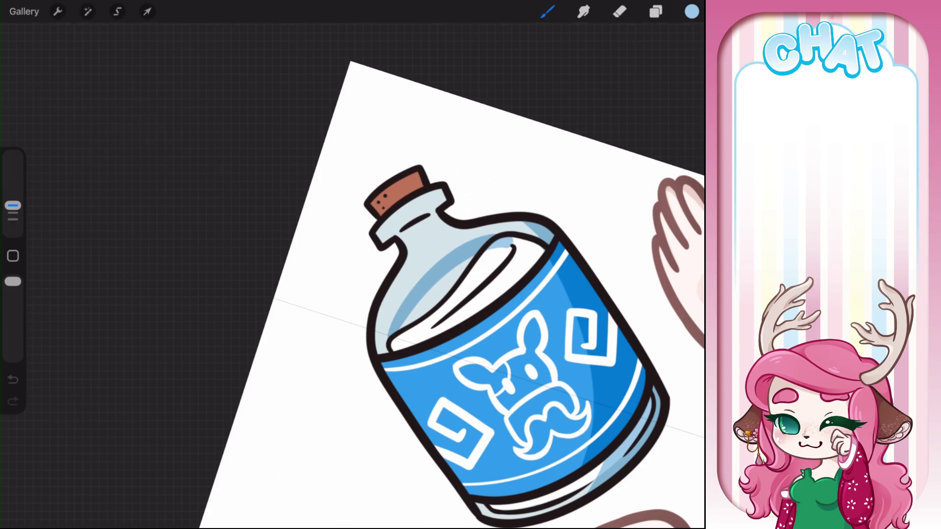
click(13, 379)
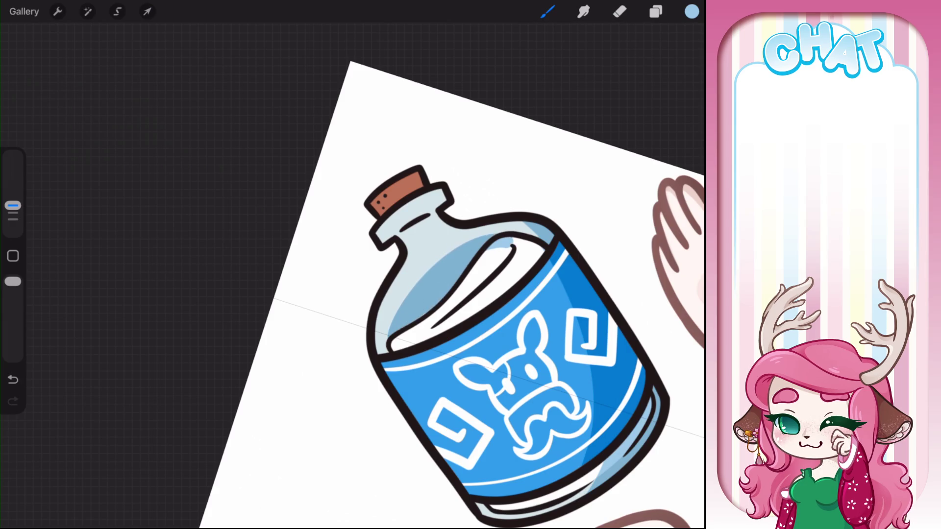
Step: Toggle between Eraser and Brush, ending on the Brush, and make the bottle less tilted
click(619, 11)
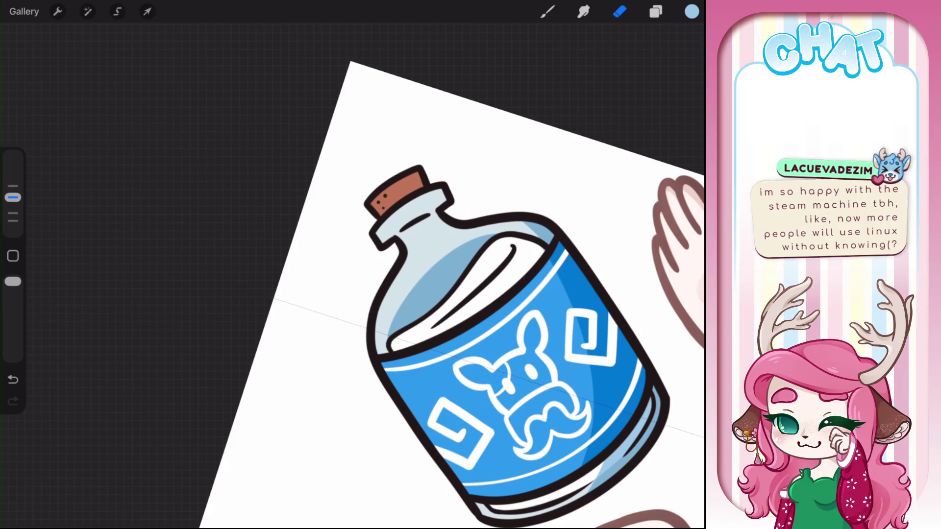
key(b)
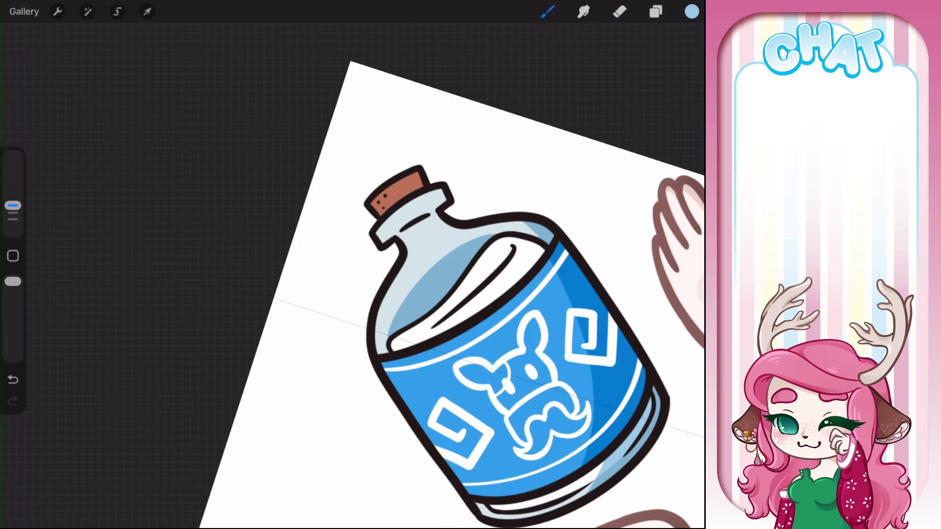
key(e)
key(b)
mouse_move(515, 343)
mouse_down()
mouse_move(542, 294)
mouse_move(465, 270)
mouse_up()
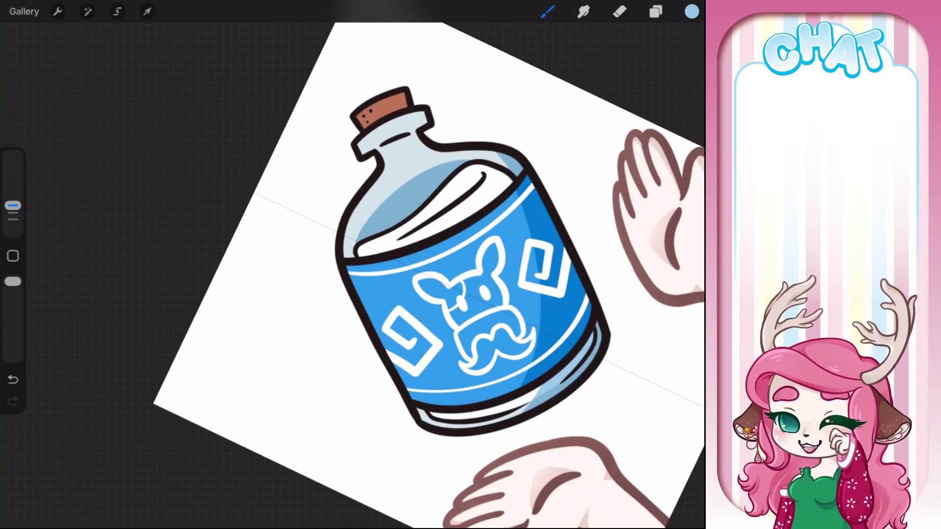
Step: Paint darker blue shading along the label's lower-left edge and up the bottle neck
scroll(470, 274, up, 5)
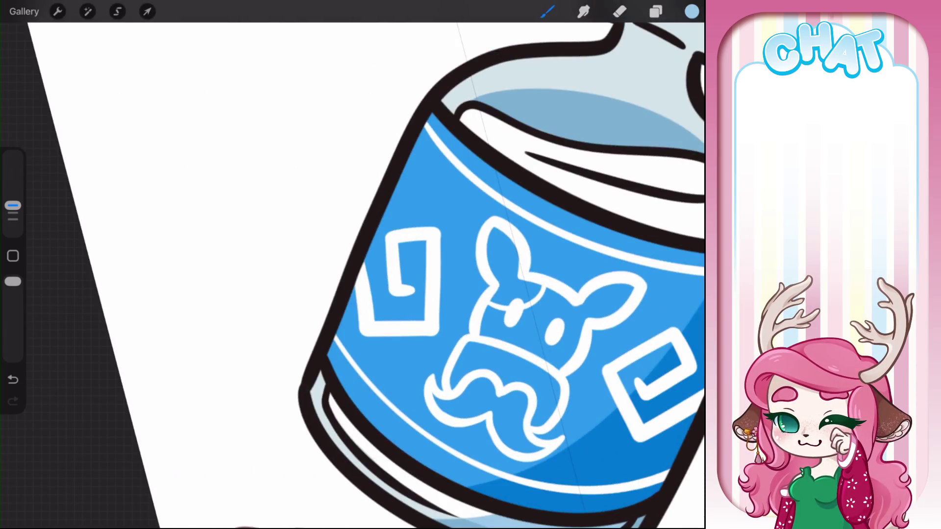
drag(341, 388, 344, 297)
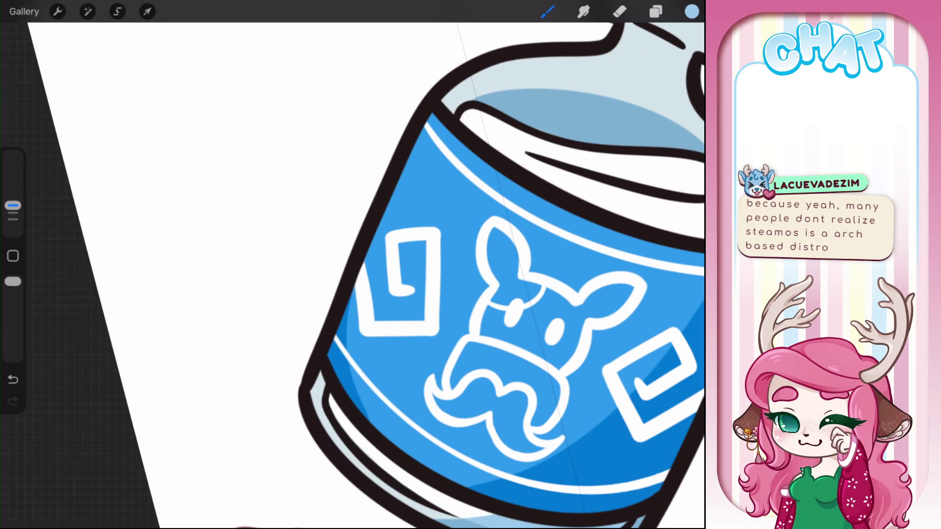
scroll(490, 274, down, 5)
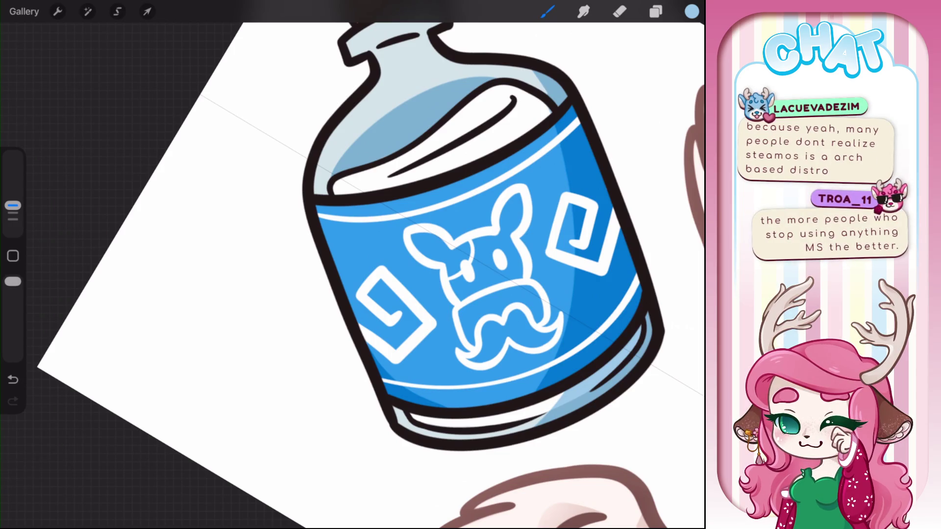
scroll(372, 274, down, 3)
scroll(441, 196, up, 4)
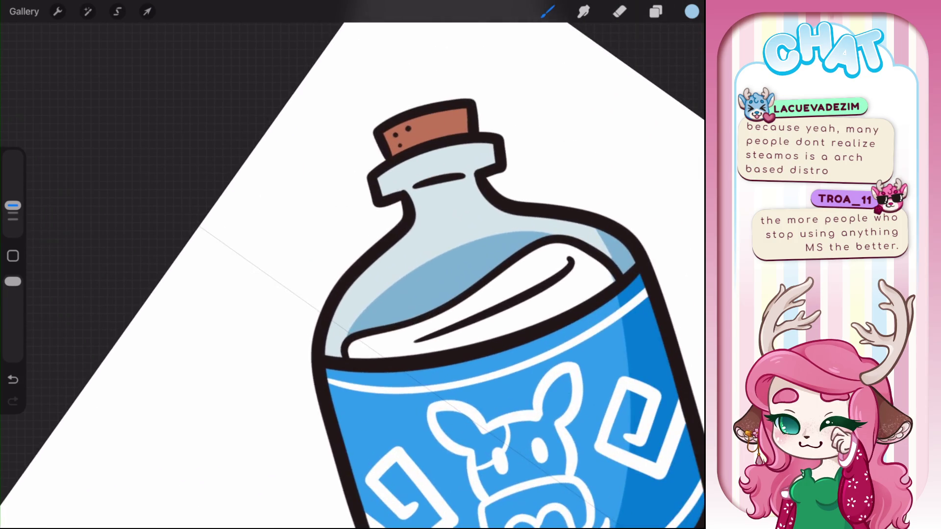
mouse_move(421, 264)
mouse_down()
mouse_move(469, 209)
mouse_move(541, 231)
mouse_up()
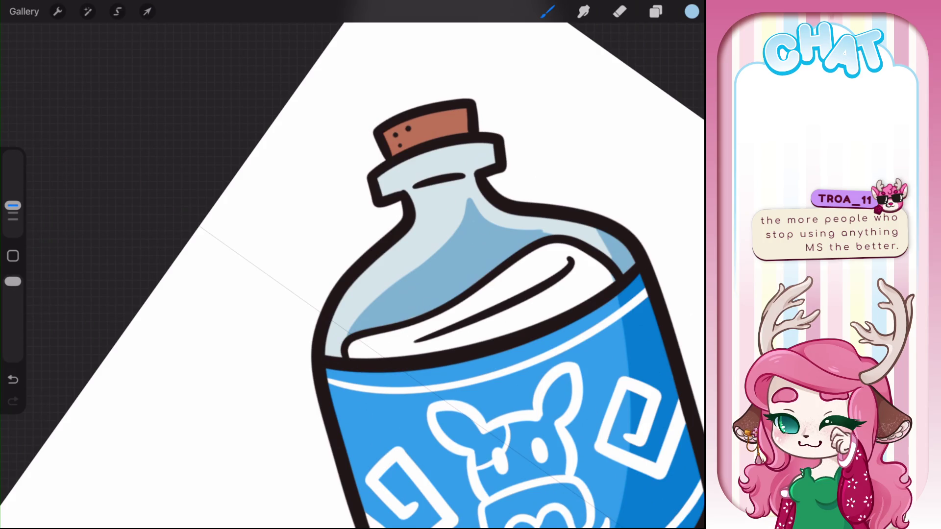
Step: Erase part of the neck shading to lighten it, then paint a light highlight on the neck
scroll(484, 314, up, 2)
key(e)
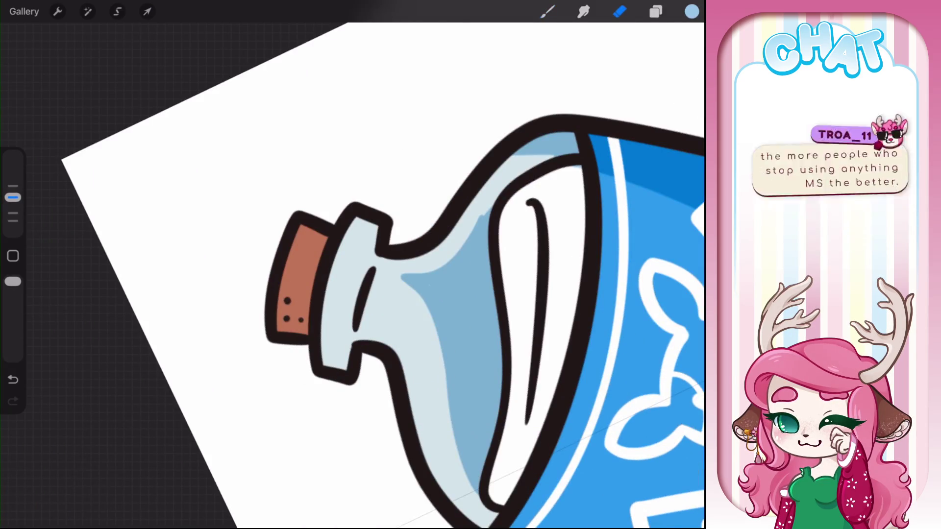
drag(401, 269, 486, 205)
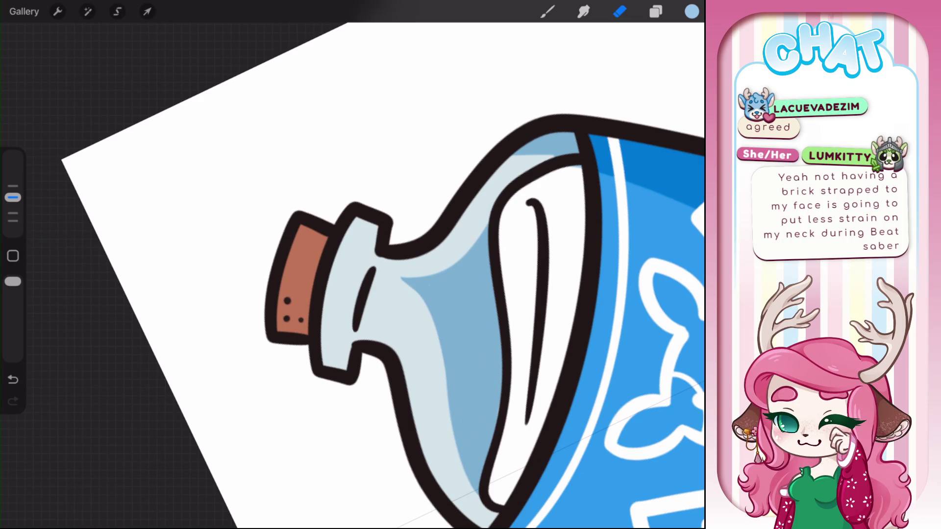
scroll(489, 313, down, 2)
key(b)
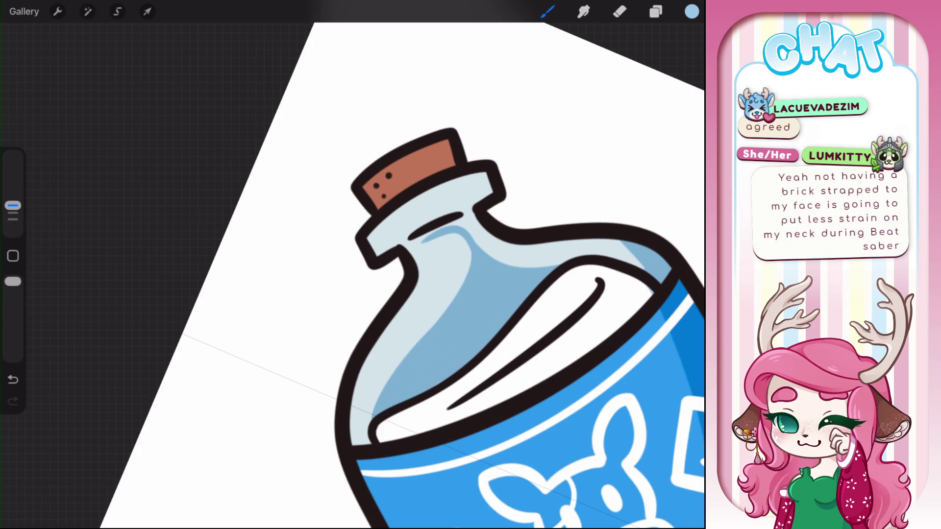
drag(455, 238, 469, 252)
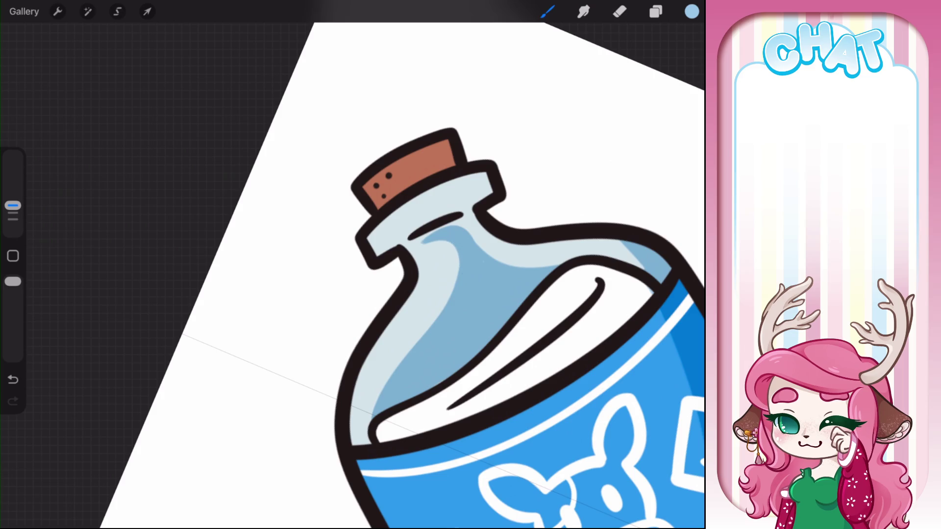
scroll(490, 294, down, 5)
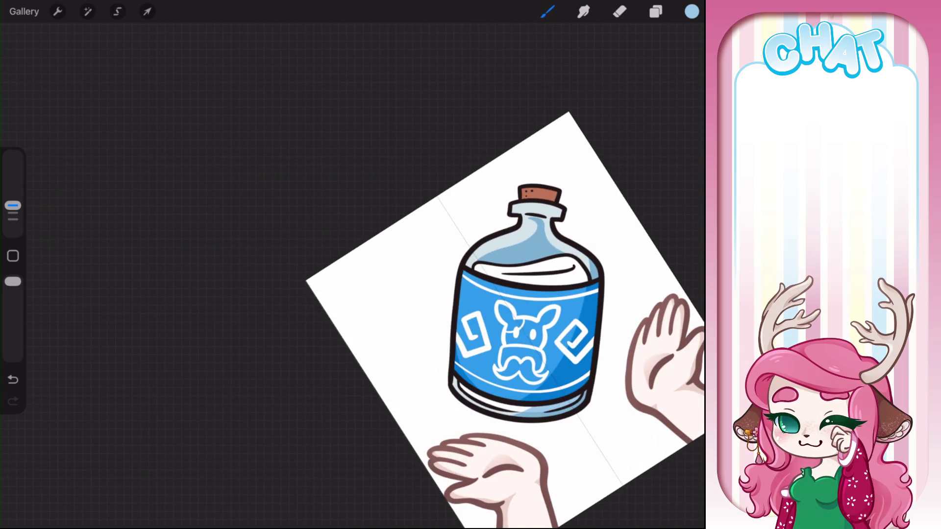
Step: Paint a peach stroke over the cork's right-hand stripe
scroll(441, 274, up, 3)
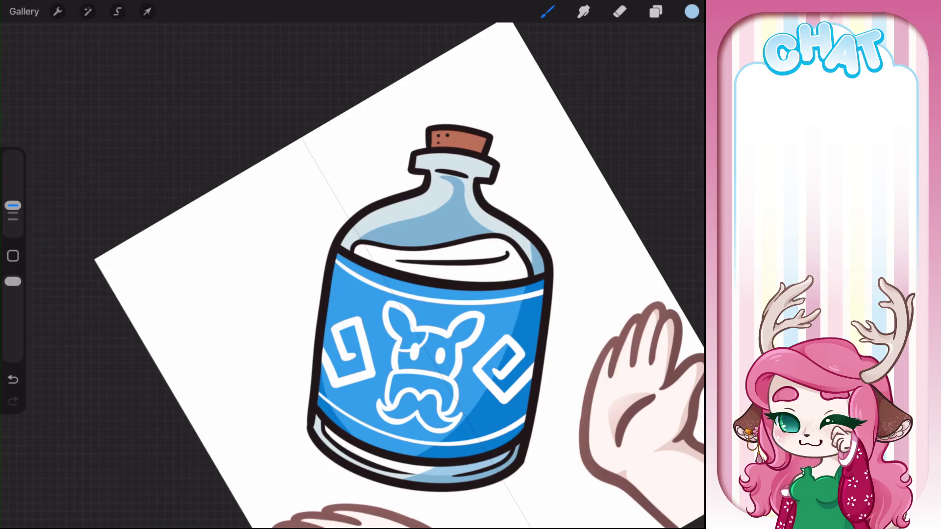
scroll(431, 245, up, 3)
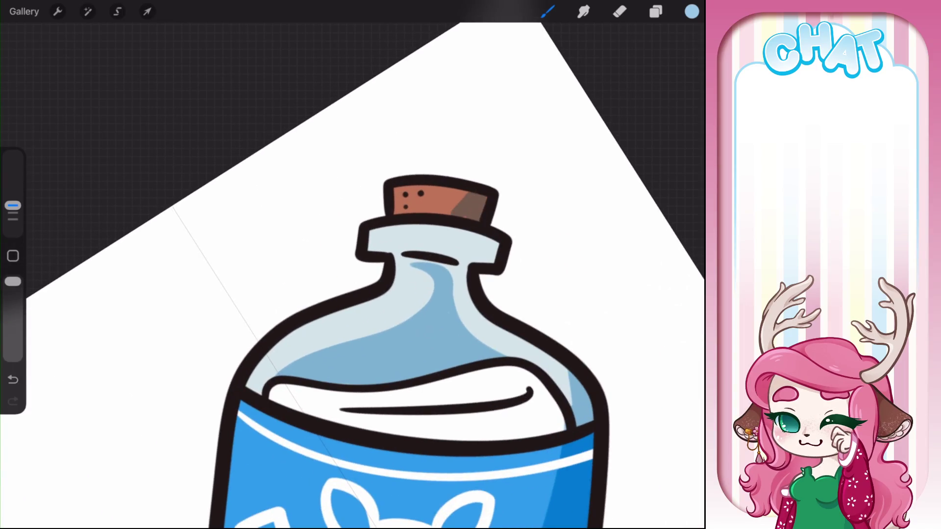
click(691, 11)
click(647, 335)
drag(444, 211, 475, 196)
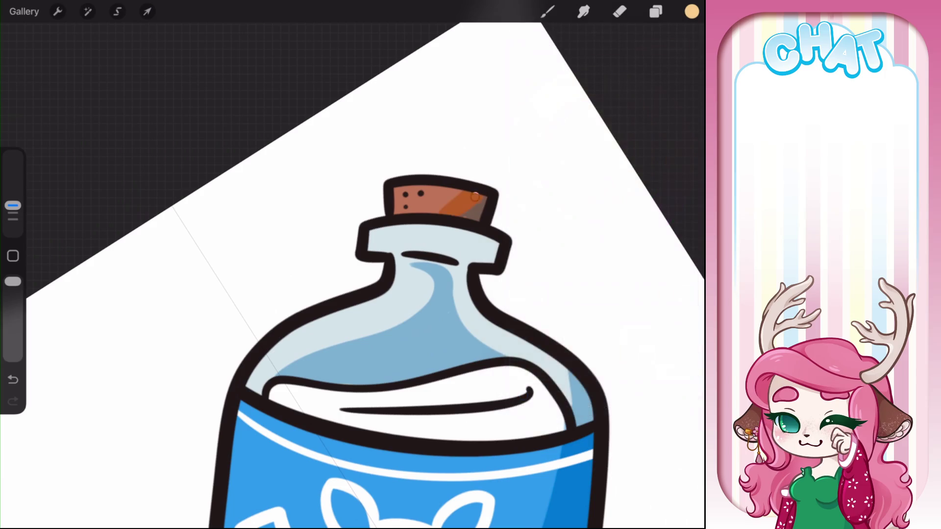
Step: Repaint the cork's right stripe in darker brown, undoing and redoing the stroke
click(692, 12)
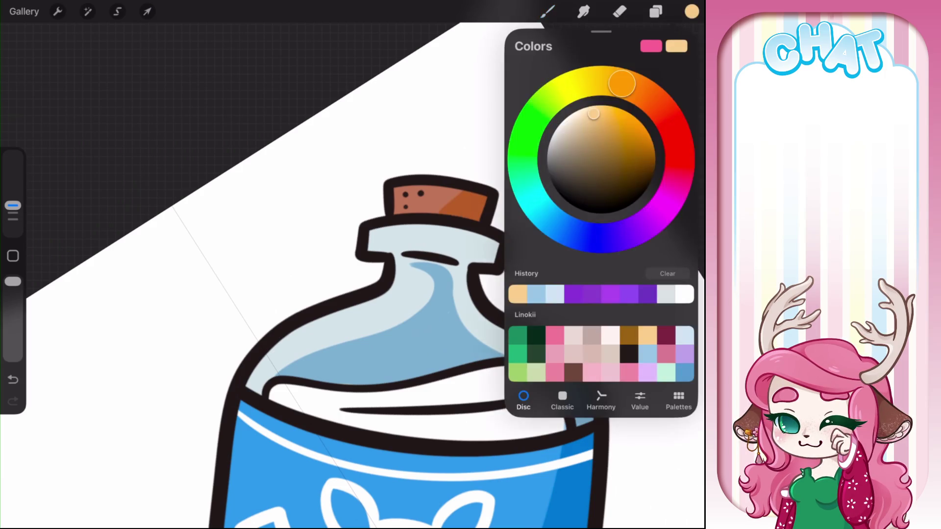
click(667, 115)
drag(443, 211, 480, 202)
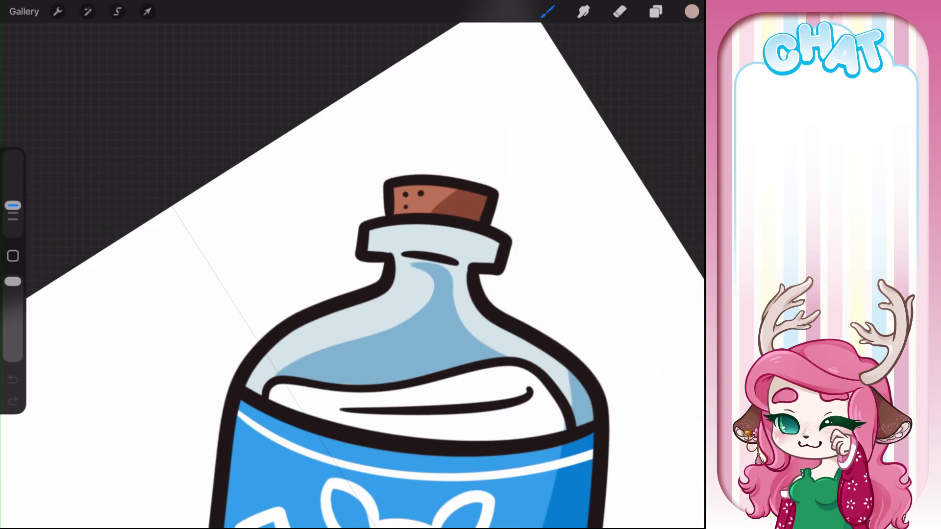
scroll(422, 333, down, 3)
key(ctrl+z)
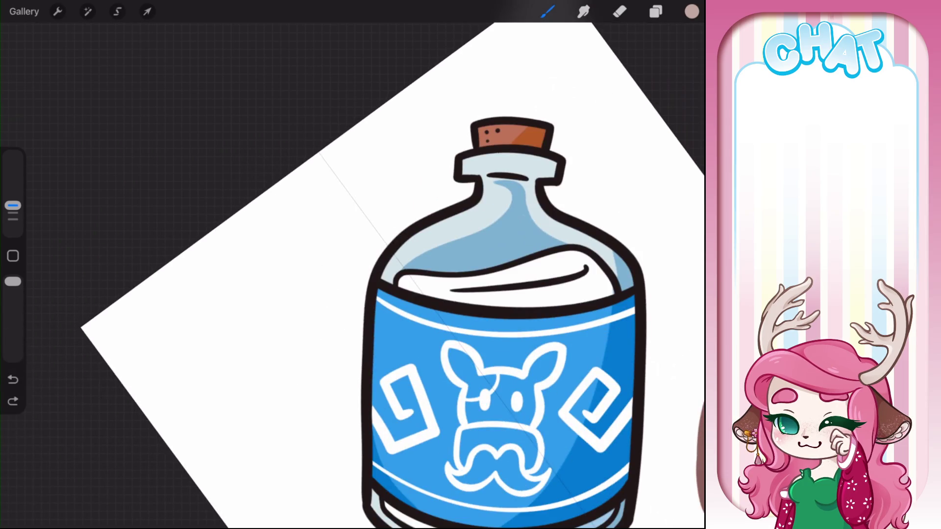
drag(532, 128, 518, 143)
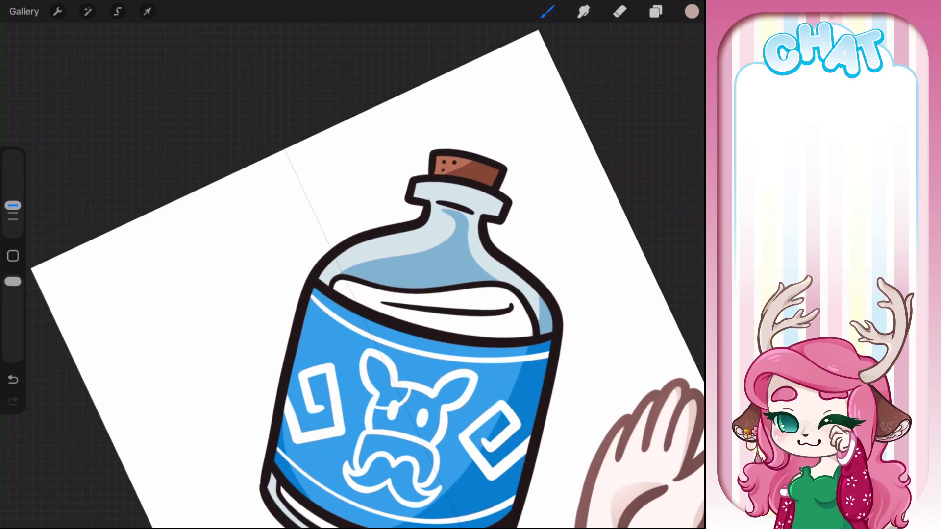
key(e)
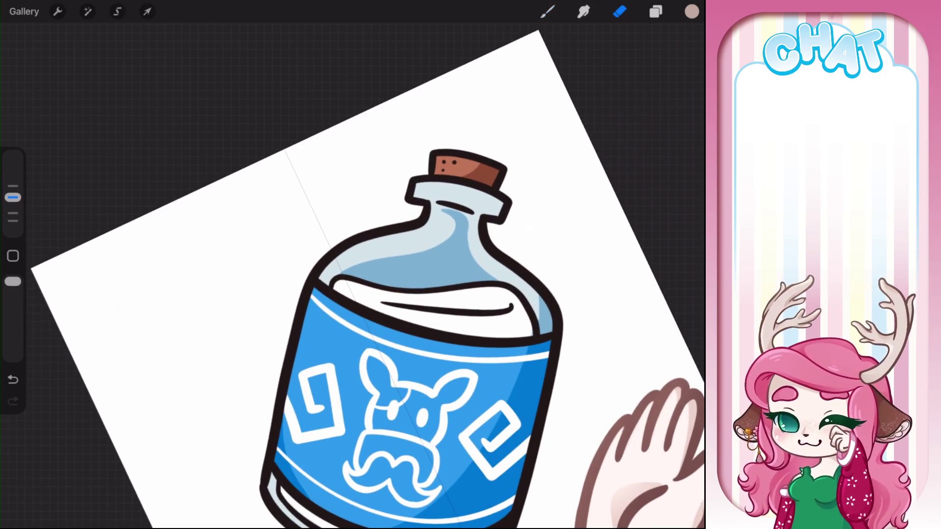
key(b)
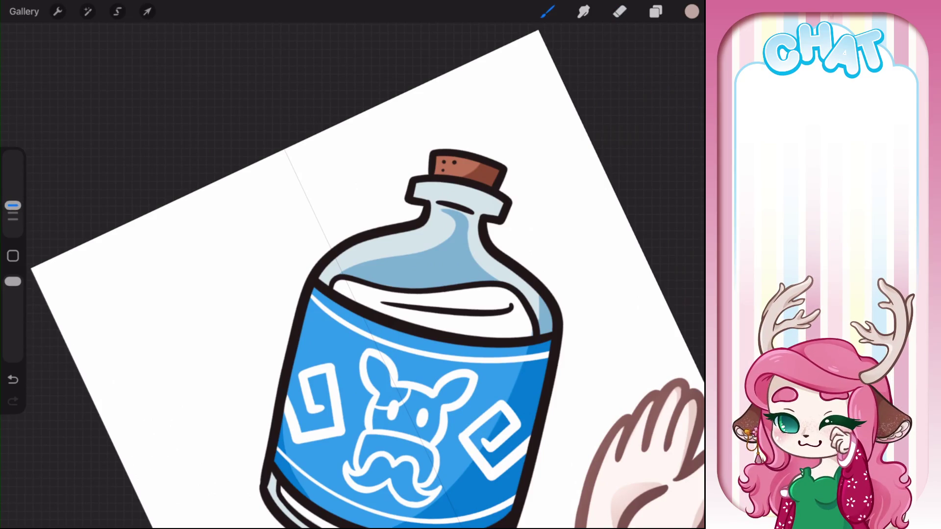
click(691, 12)
Step: Pick a pale blue for highlights and select the upper Layer 96
click(555, 294)
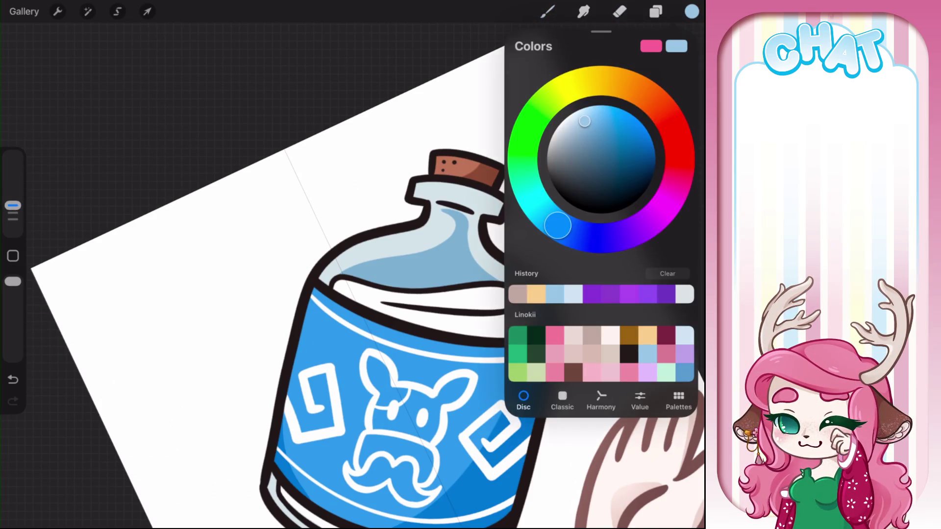
click(692, 11)
click(691, 11)
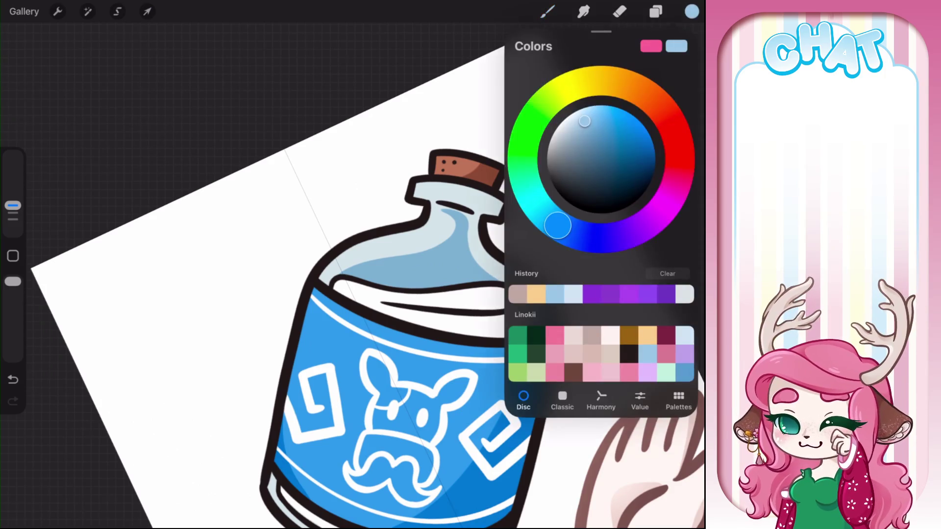
click(574, 119)
click(655, 11)
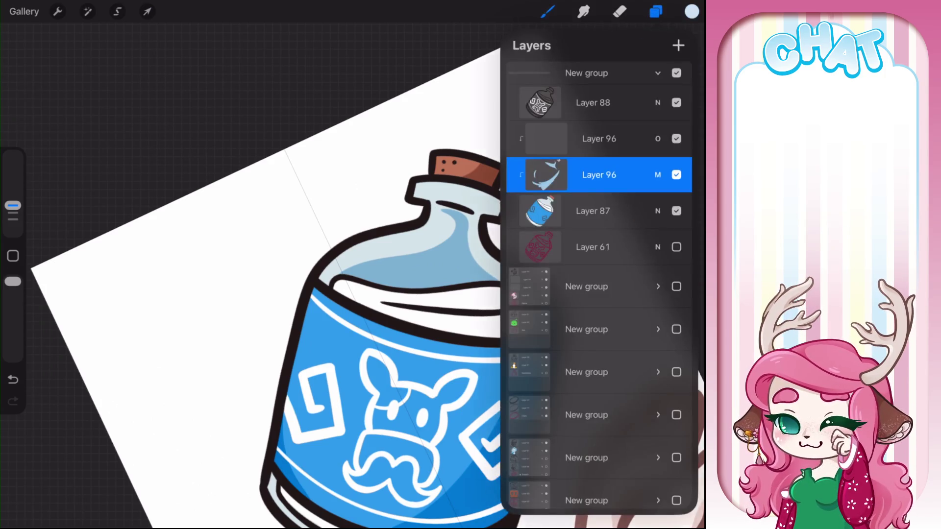
click(598, 139)
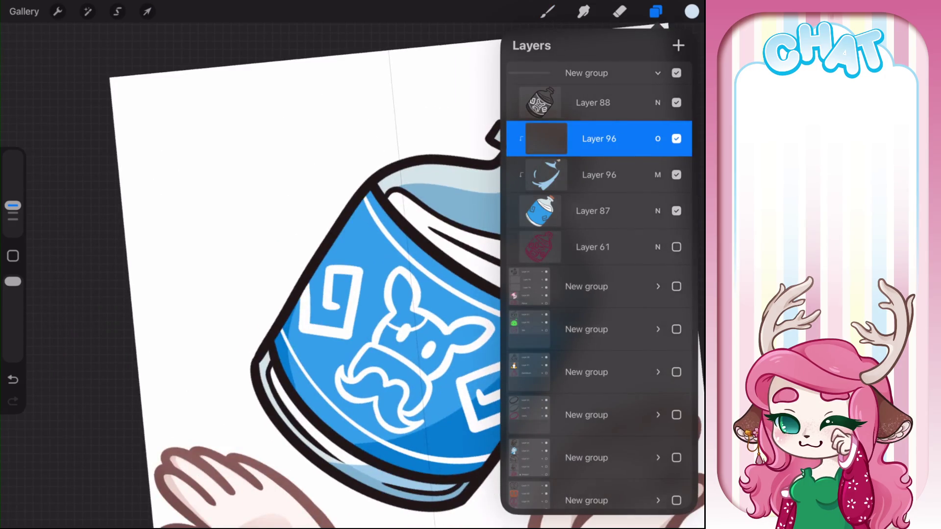
Step: Paint a cyan rim highlight along the label's left edge after undoing two misplaced strokes
drag(372, 231, 279, 350)
key(ctrl+z)
drag(306, 299, 367, 201)
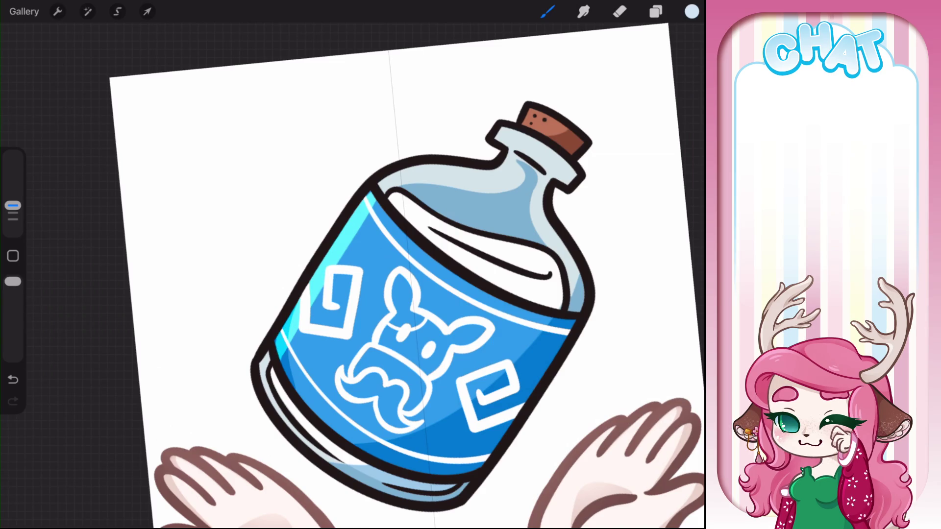
key(ctrl+z)
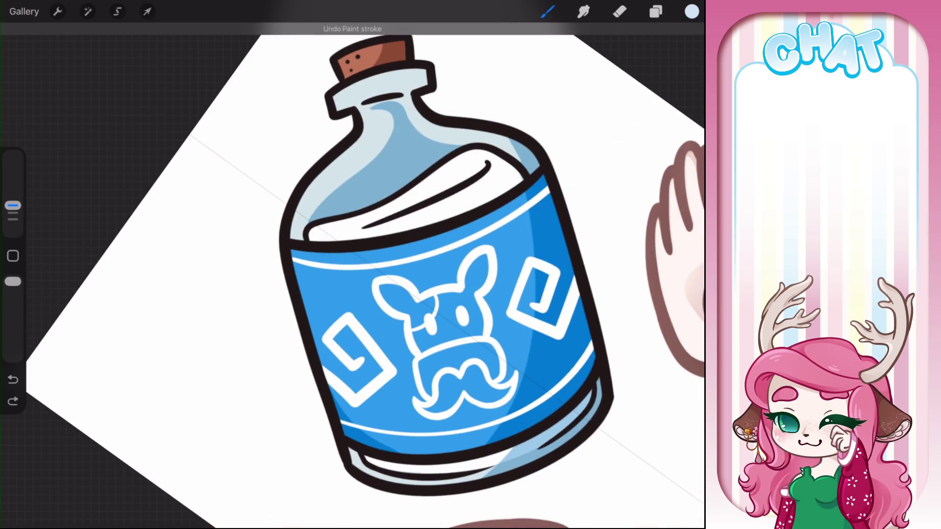
click(692, 12)
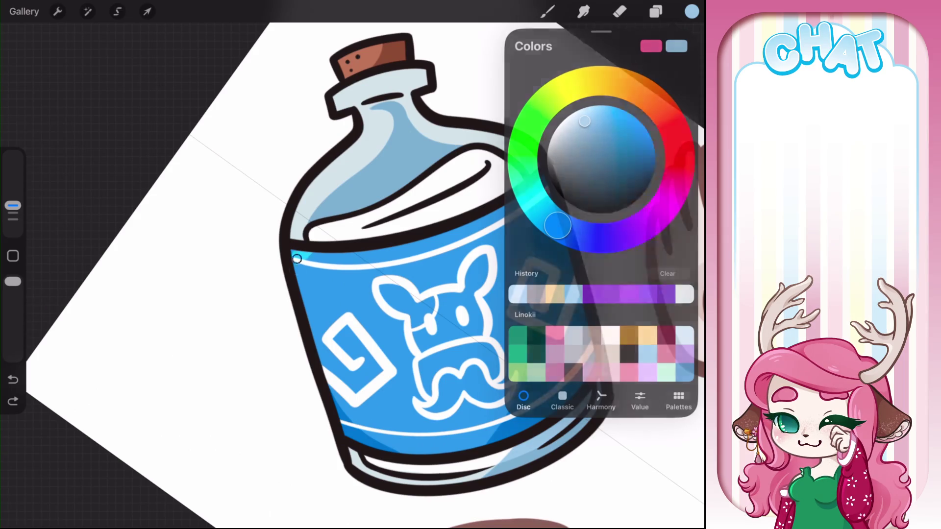
mouse_move(293, 309)
mouse_down()
mouse_move(303, 252)
mouse_move(316, 363)
mouse_up()
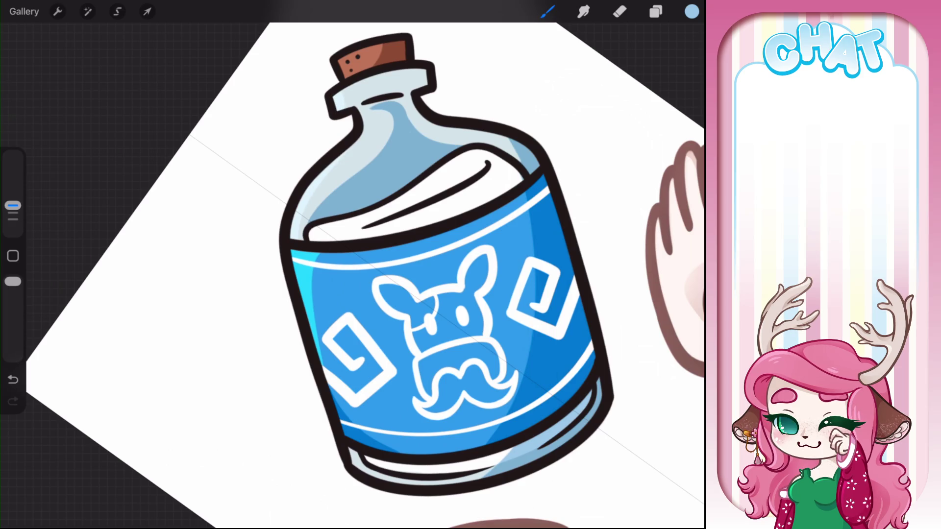
Step: Try dusty pink, then settle on pale blue from the saved palette, keeping the brush active
click(691, 12)
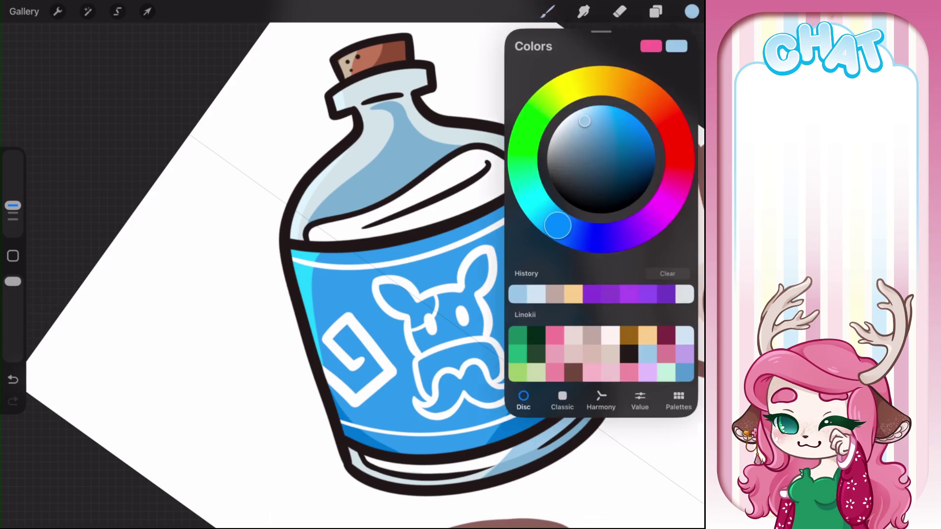
click(592, 335)
click(341, 69)
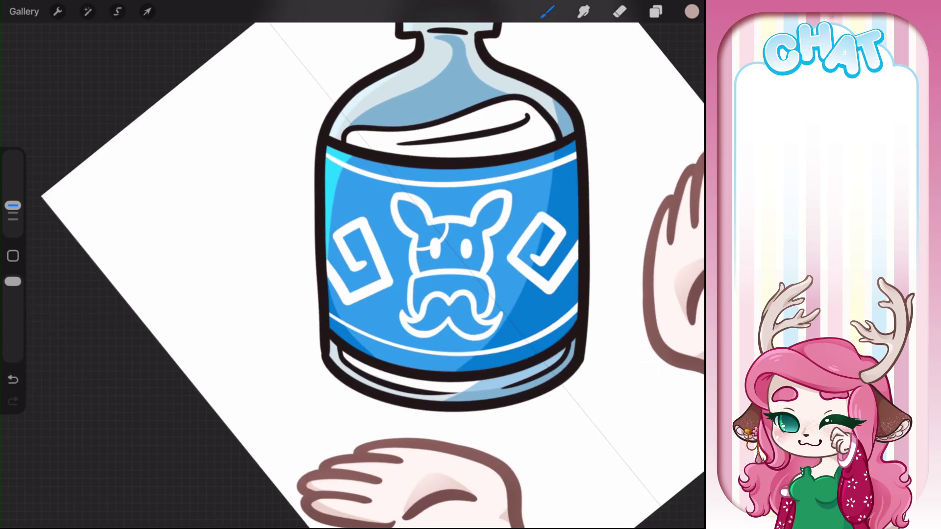
click(691, 11)
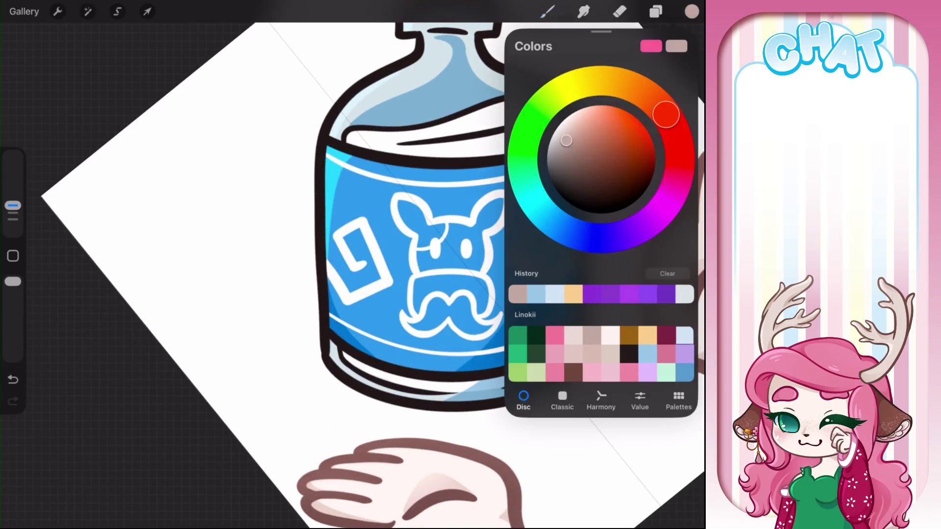
click(684, 335)
click(692, 11)
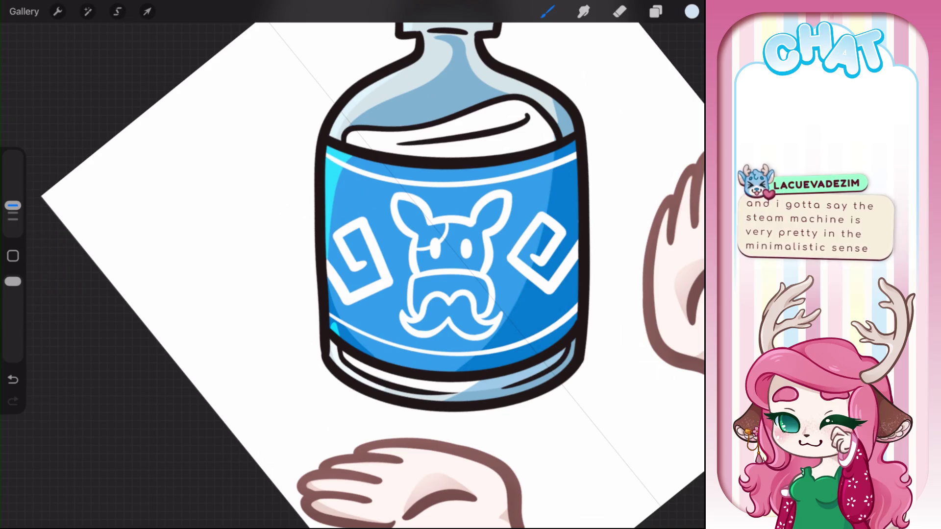
key(e)
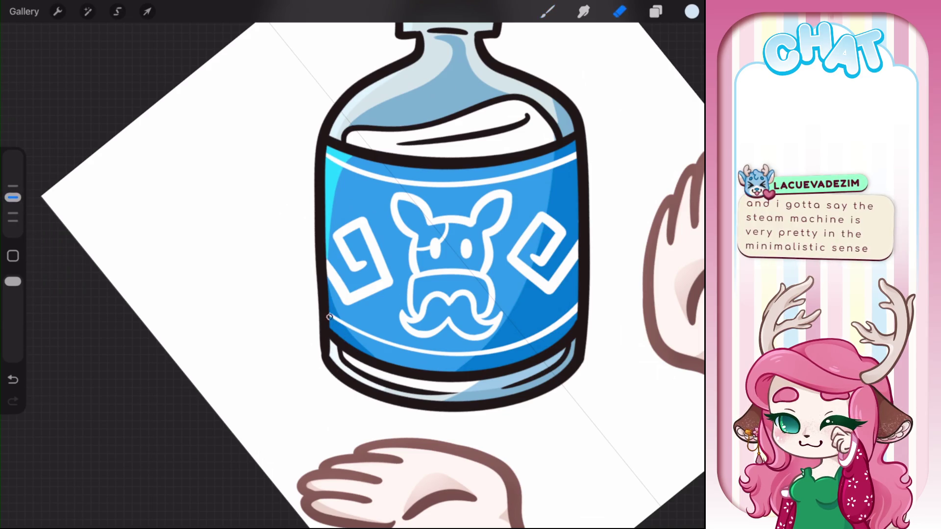
key(b)
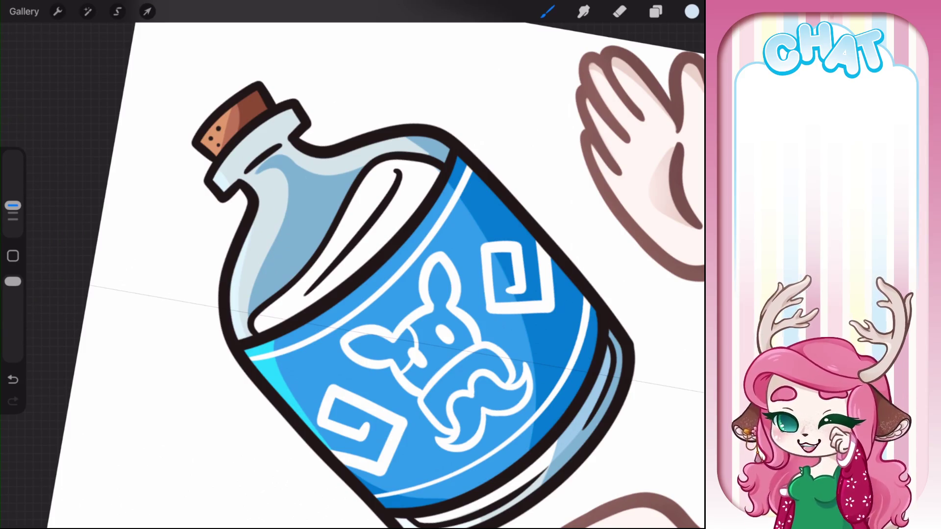
Step: Select the lower Layer 96 shading layer and return to the canvas
click(656, 12)
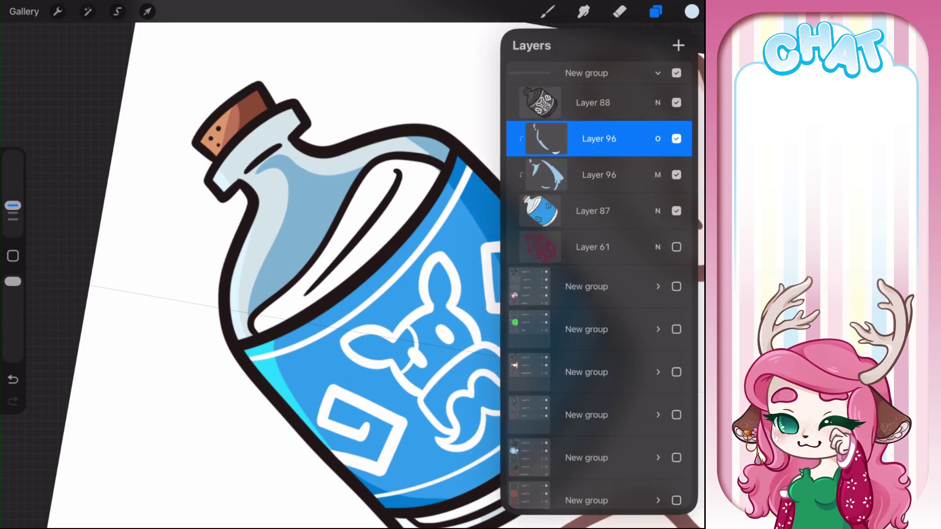
click(598, 175)
click(656, 11)
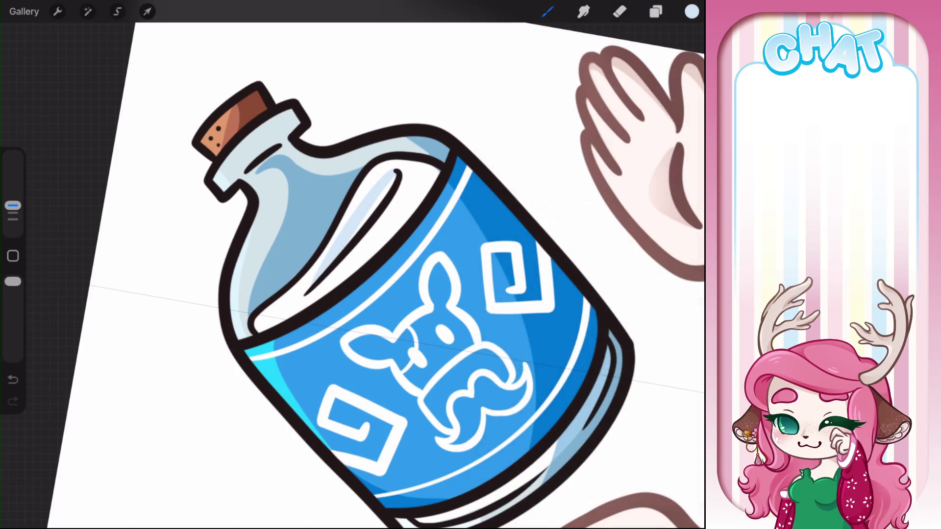
click(547, 12)
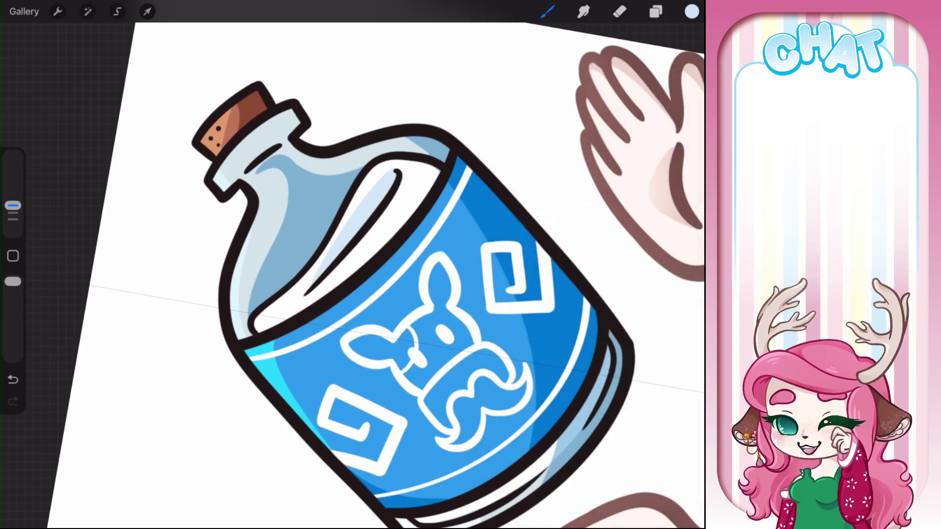
scroll(376, 264, down, 5)
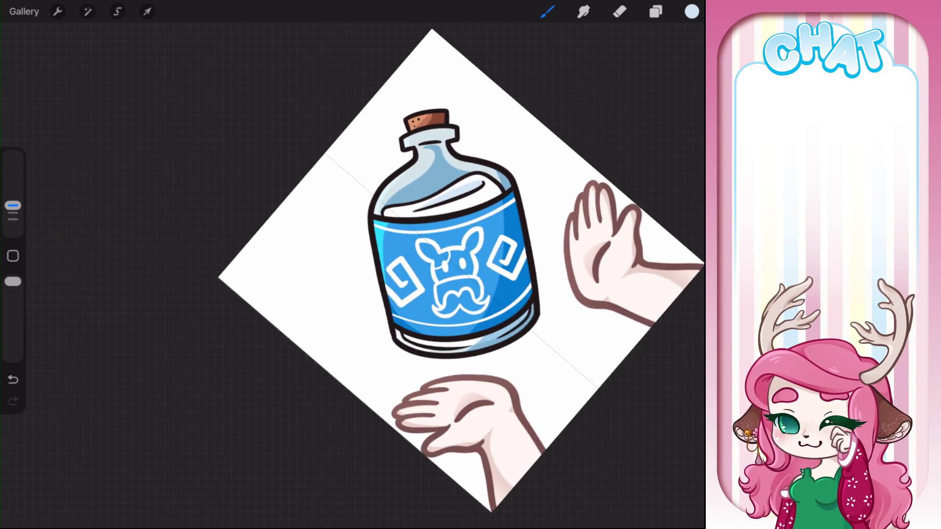
Step: Choose the Fine Nozzle 1 spray brush and undo a test spray stroke
scroll(376, 265, up, 5)
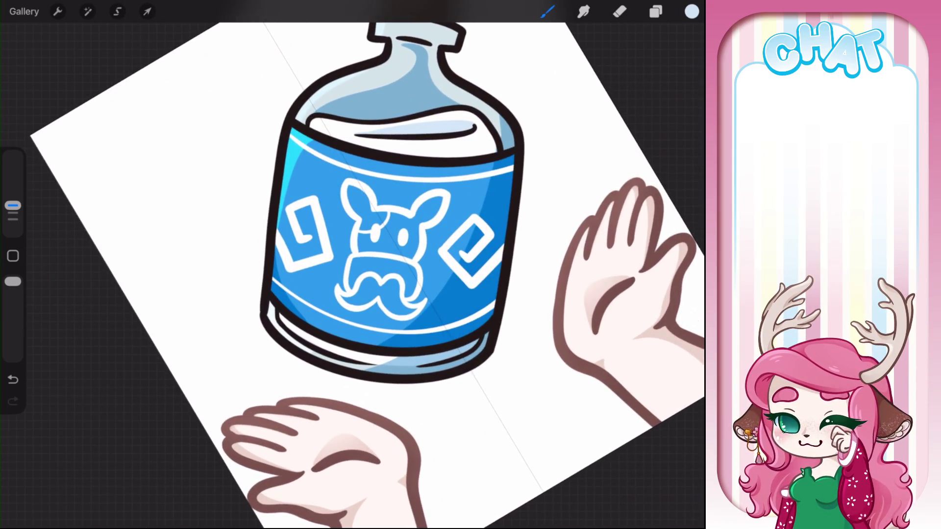
scroll(376, 264, down, 3)
scroll(376, 264, up, 3)
click(547, 11)
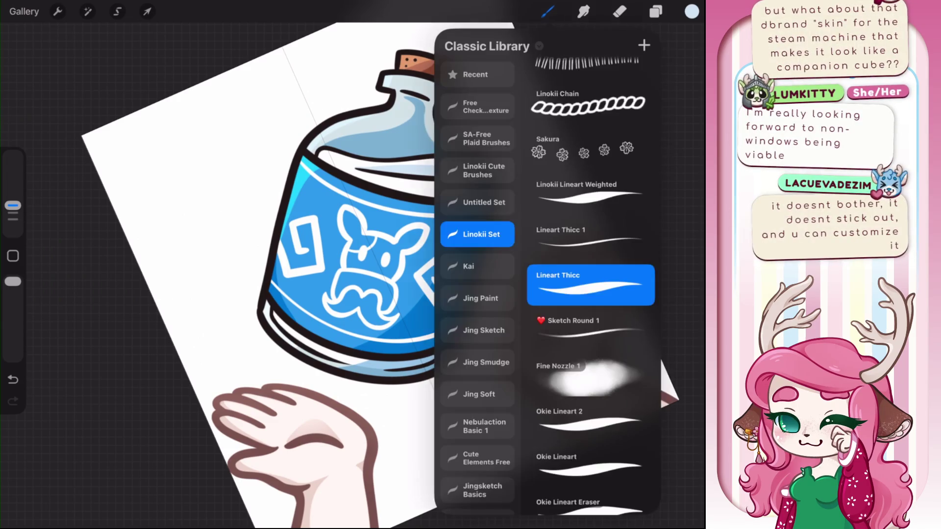
click(590, 375)
click(343, 265)
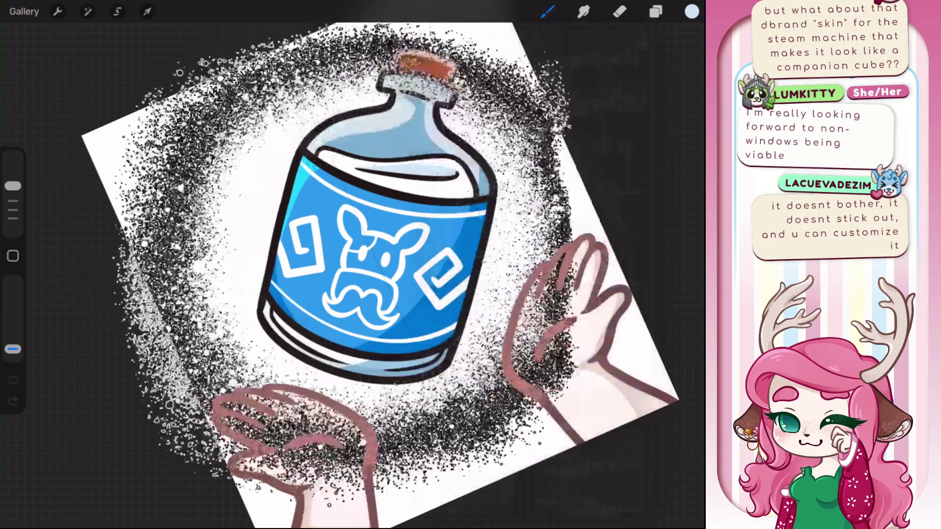
key(ctrl+z)
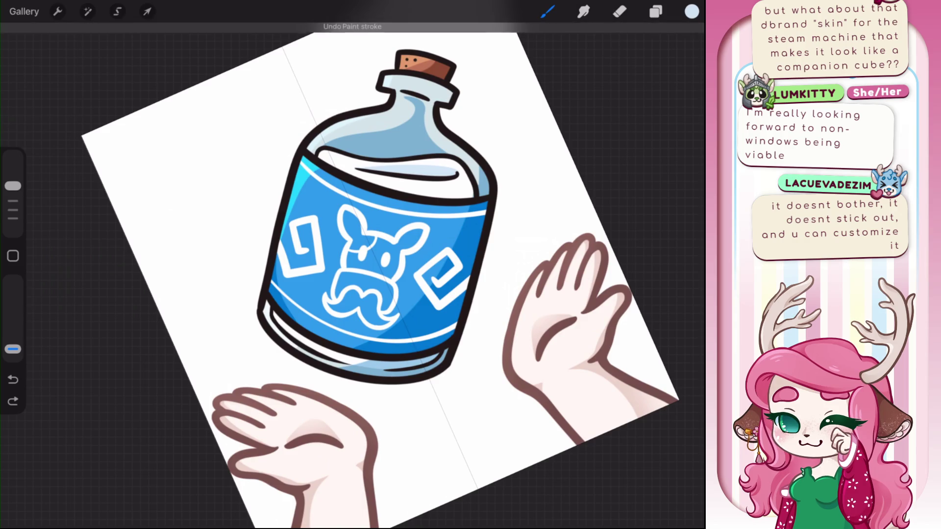
Step: On the upper Layer 96, shrink the brush and sketch a trial circle on the label
click(655, 12)
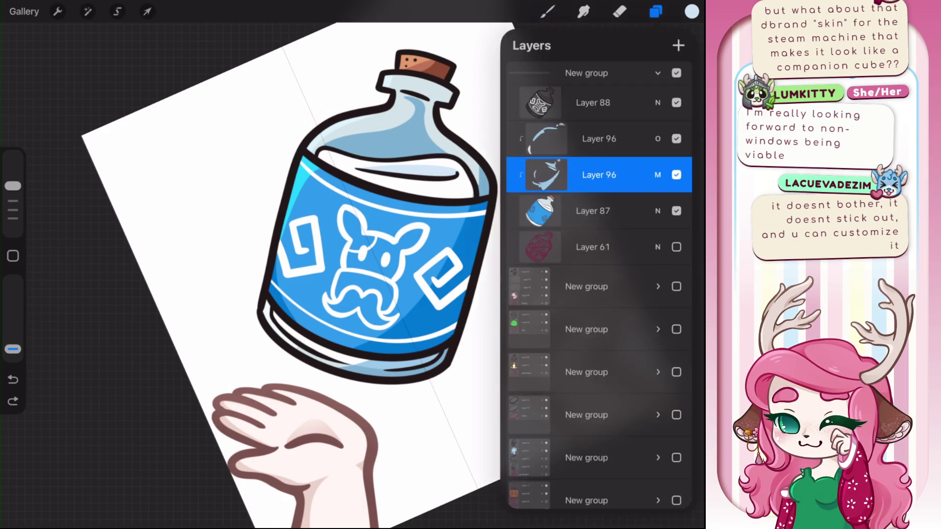
click(599, 138)
click(656, 11)
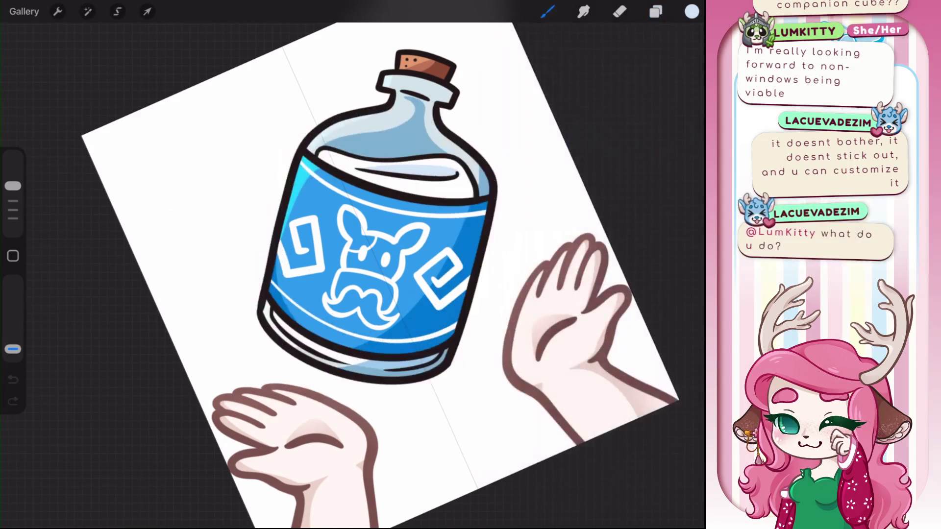
drag(13, 186, 13, 210)
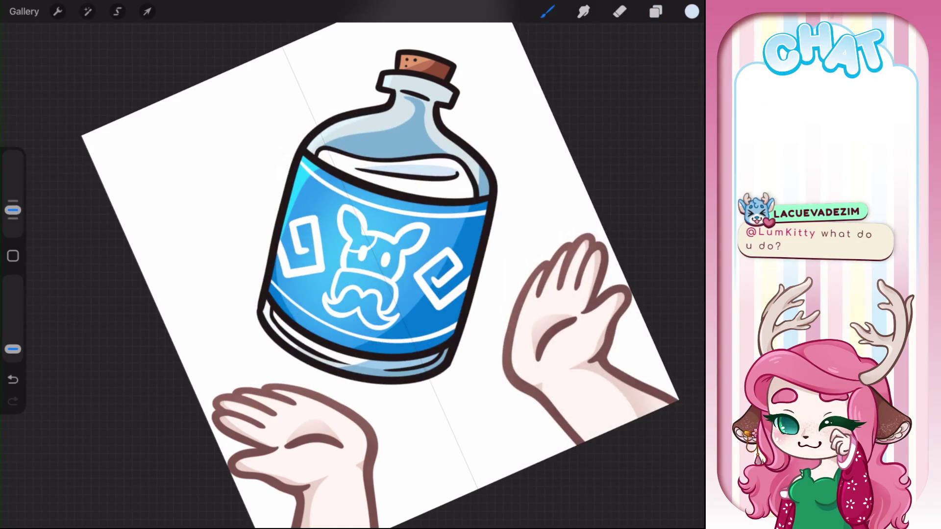
key(ctrl+z)
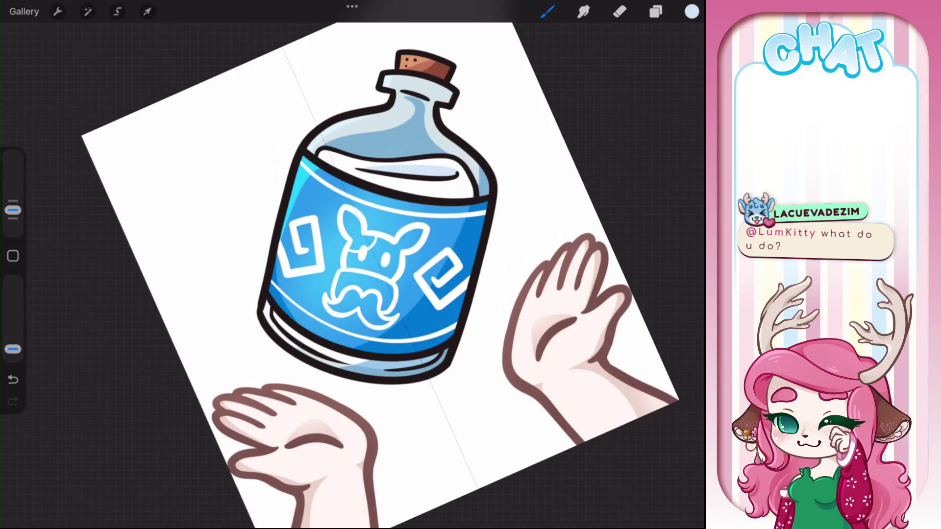
drag(345, 160, 391, 196)
scroll(411, 265, down, 3)
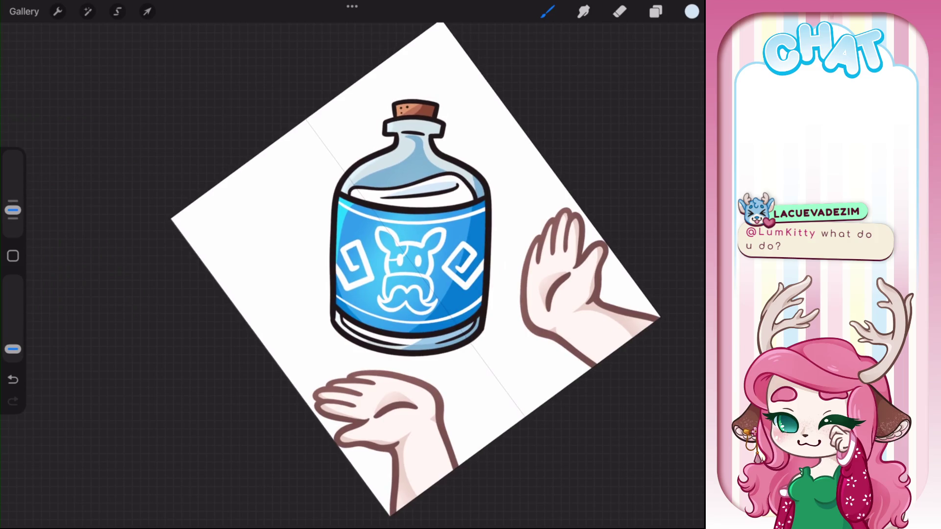
Step: Switch between Layer 88 and Layer 87, opening Layer 88's layer options
click(656, 11)
click(593, 102)
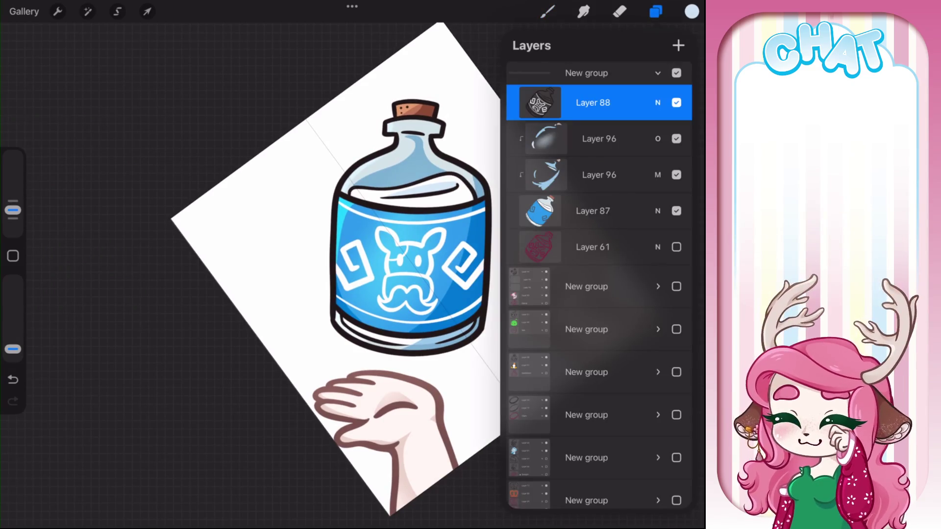
click(592, 102)
click(593, 211)
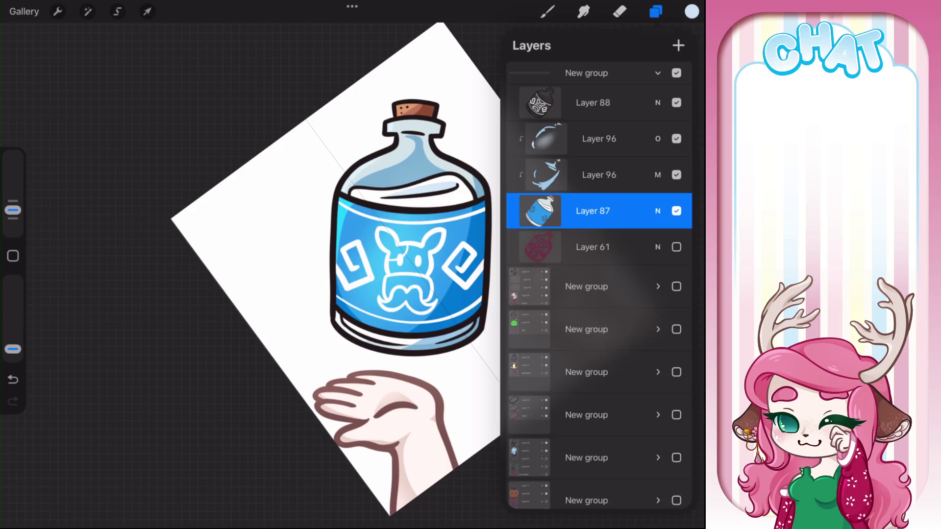
scroll(597, 284, down, 5)
scroll(597, 285, up, 3)
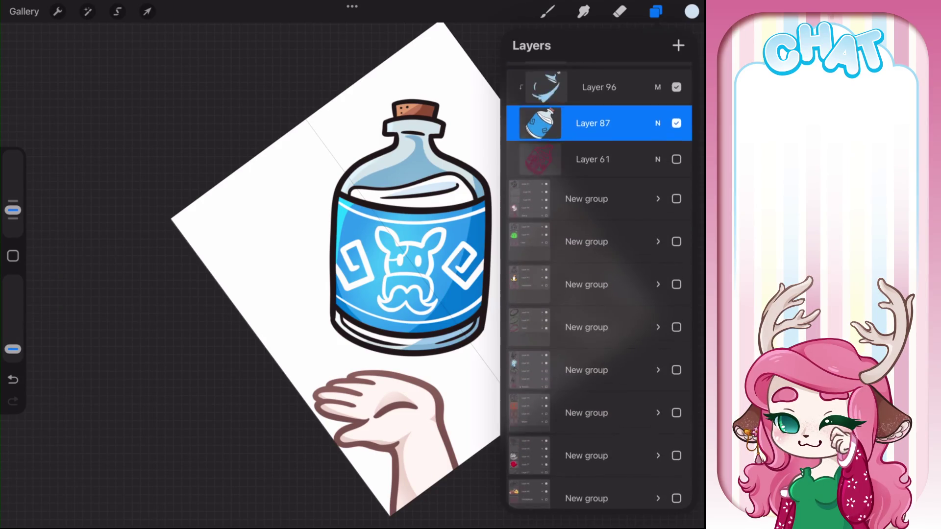
scroll(598, 284, up, 2)
click(593, 102)
click(593, 103)
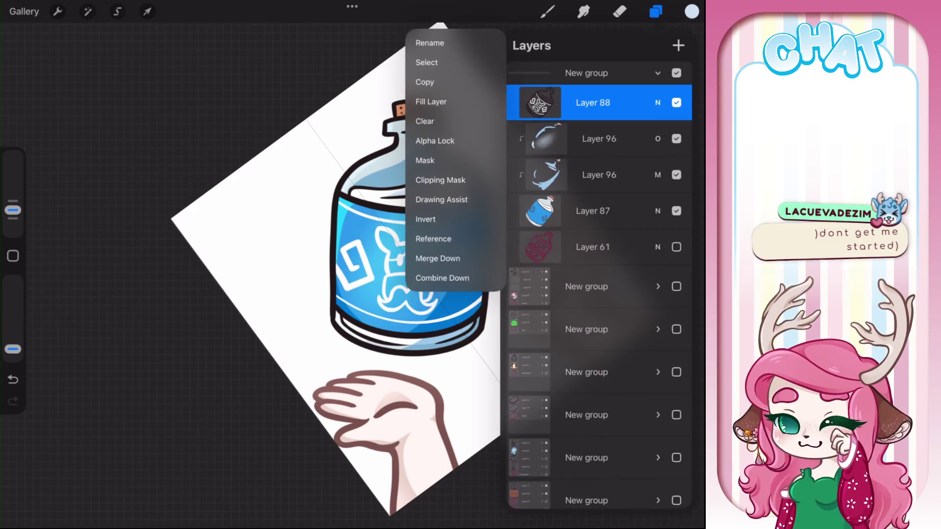
scroll(245, 264, up, 5)
click(547, 12)
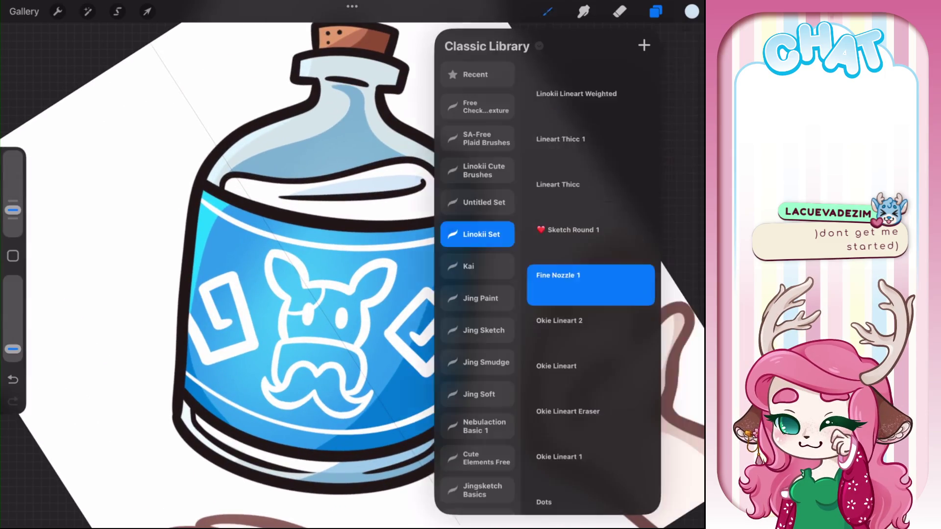
Step: Choose the Lineart Thicc brush with a darker, more saturated blue
click(590, 194)
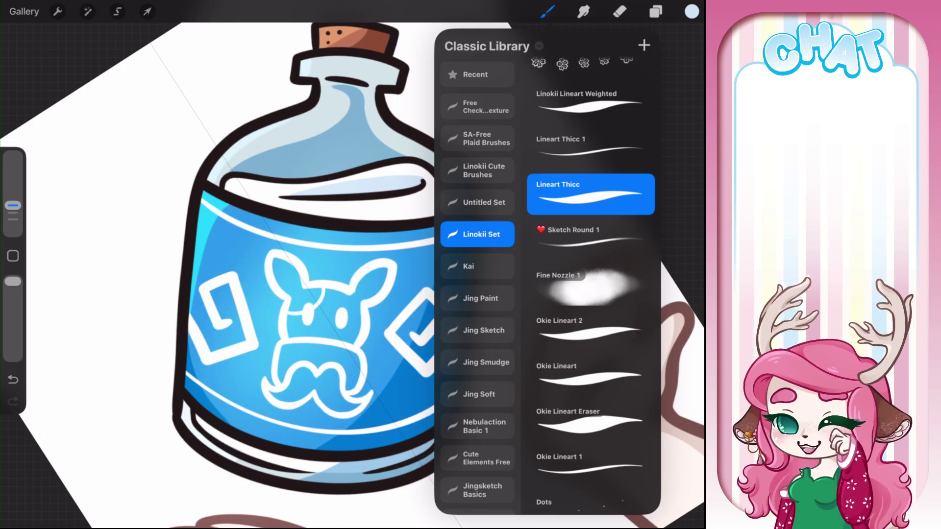
click(692, 12)
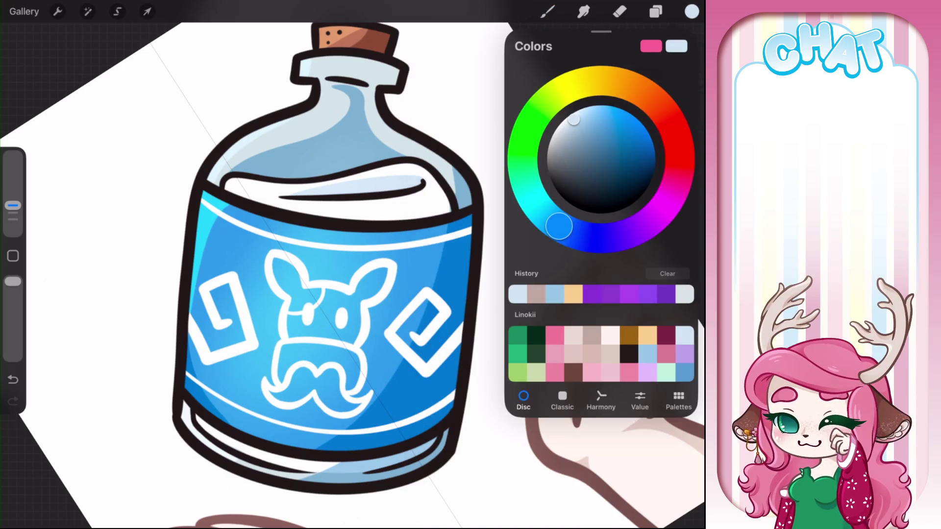
drag(632, 130, 634, 151)
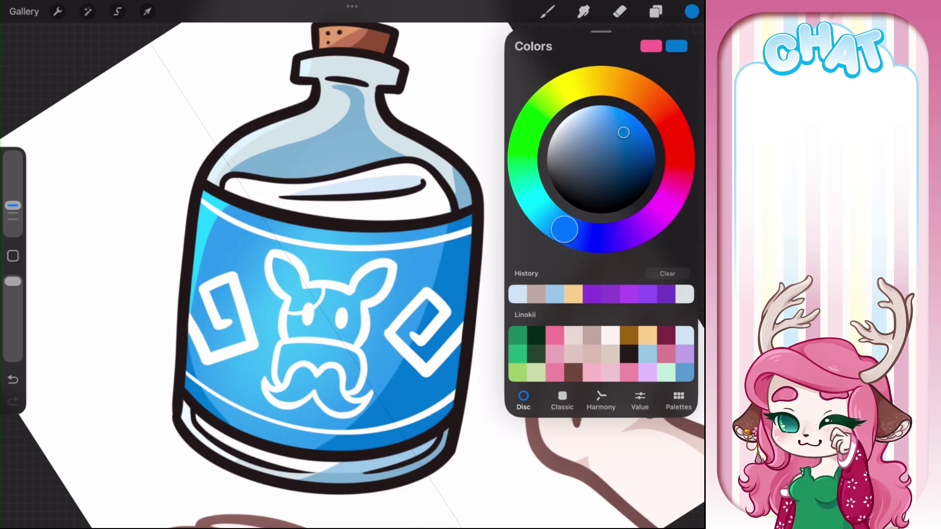
click(495, 212)
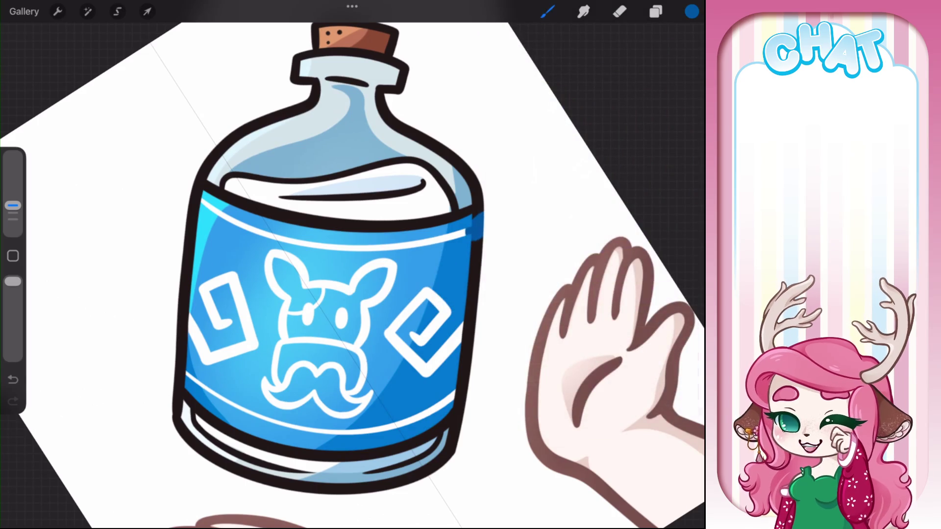
key(ctrl+z)
Step: Paint dark blue over the black outline on the band's left edge
scroll(351, 265, up, 5)
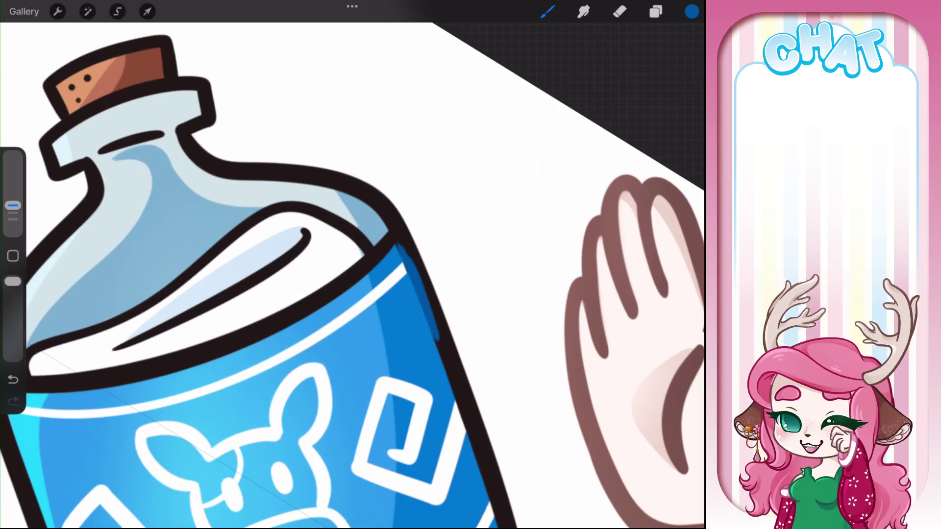
scroll(352, 264, down, 5)
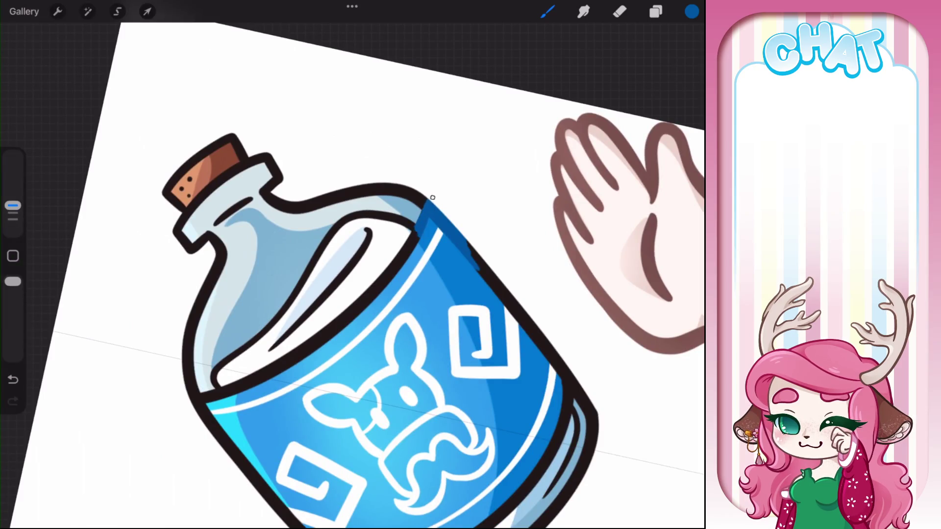
scroll(352, 265, up, 5)
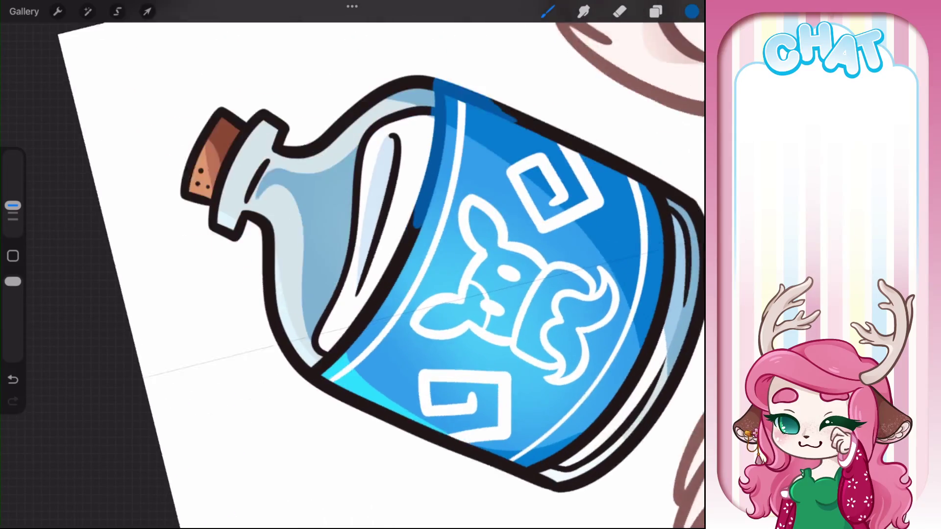
scroll(351, 265, up, 2)
mouse_move(283, 357)
mouse_down()
mouse_move(414, 216)
mouse_move(425, 177)
mouse_up()
scroll(352, 264, up, 3)
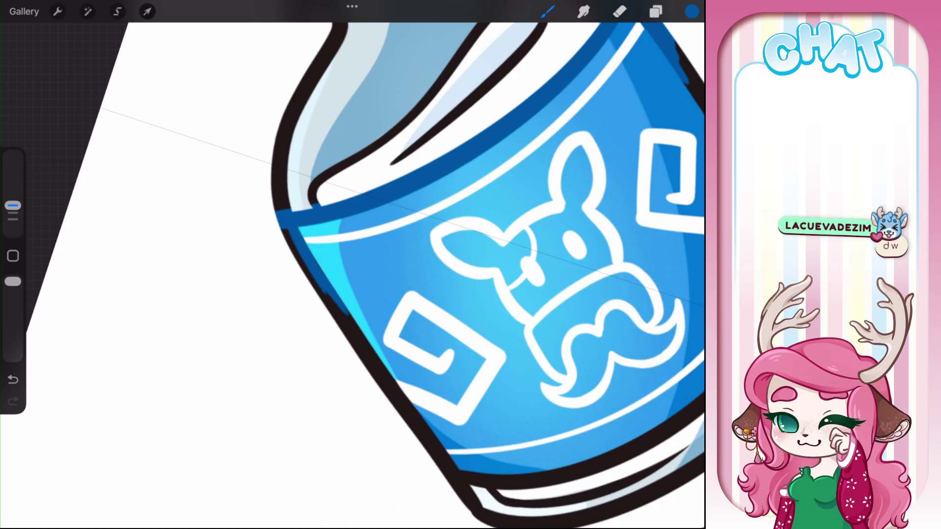
drag(363, 348, 278, 216)
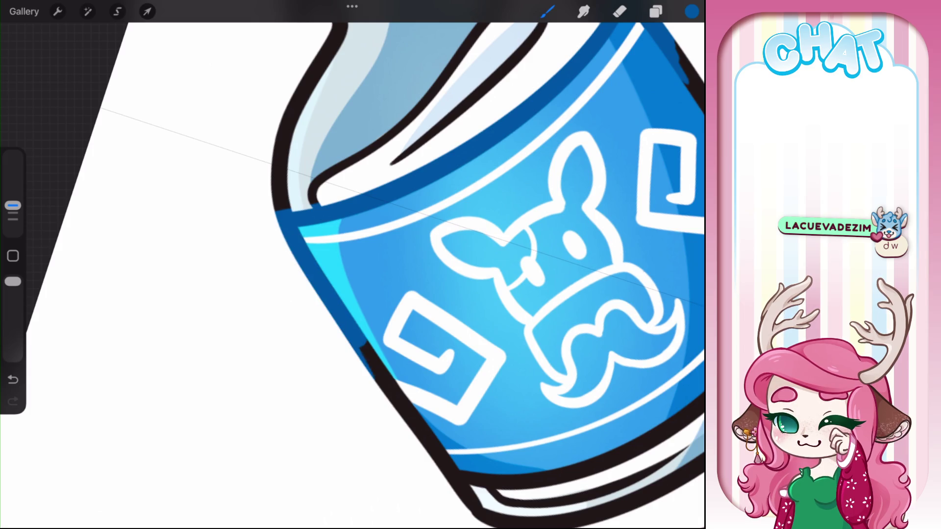
scroll(352, 265, up, 2)
Step: Try an erase and a lighter stroke on the bottle's upper-left edge, undoing both
click(619, 12)
drag(355, 96, 350, 289)
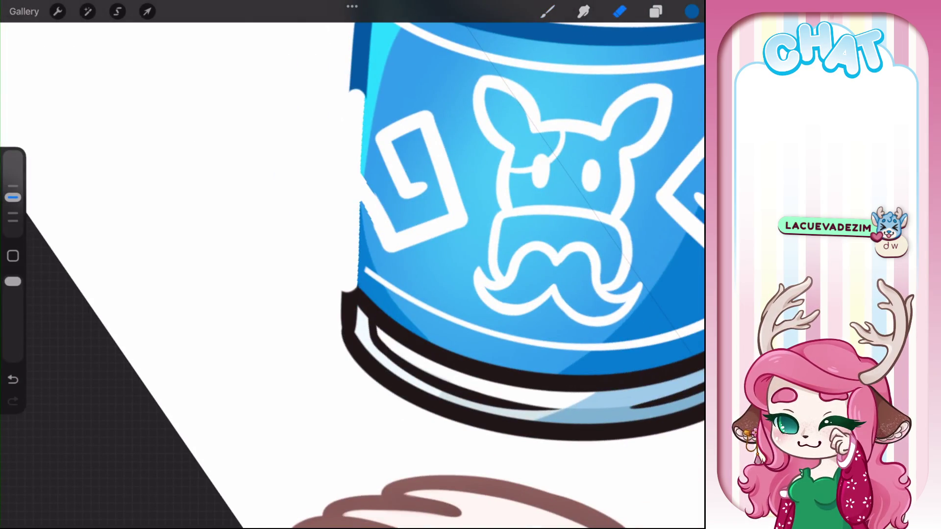
key(ctrl+z)
key(b)
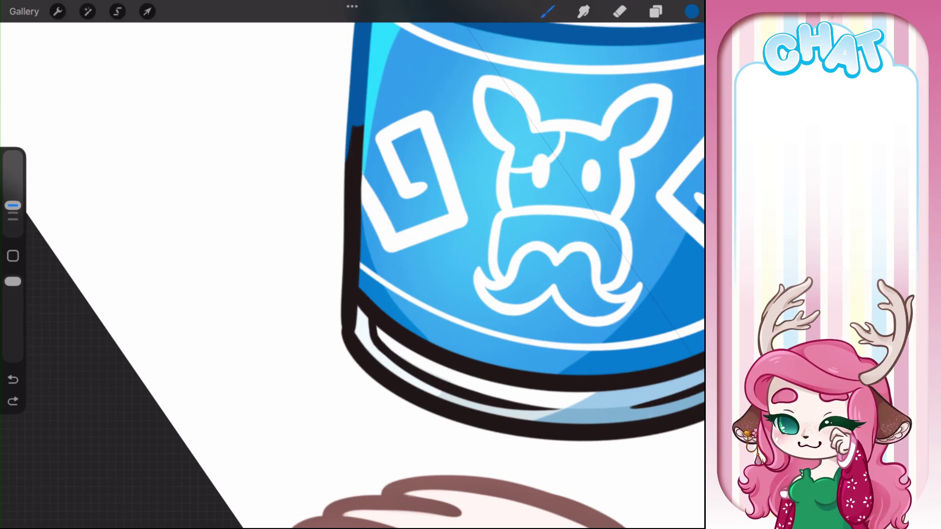
drag(356, 127, 343, 242)
scroll(441, 235, up, 3)
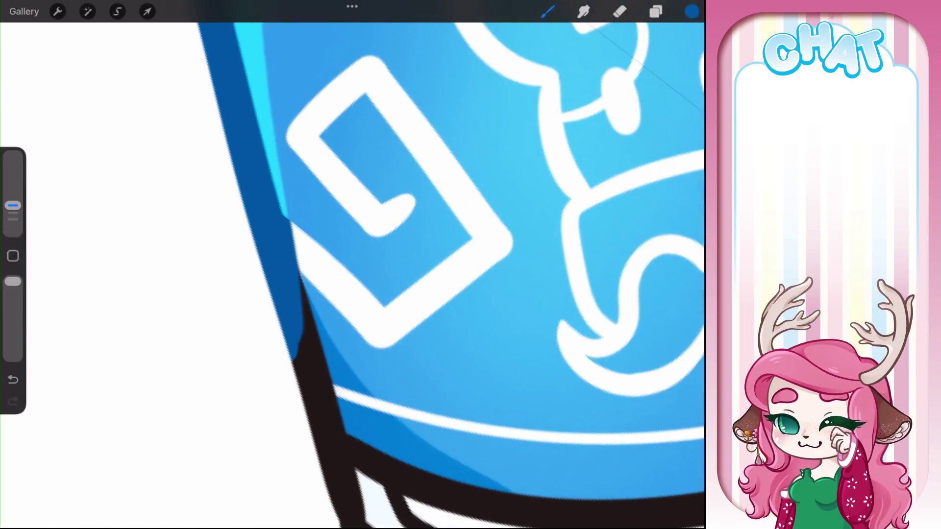
key(ctrl+z)
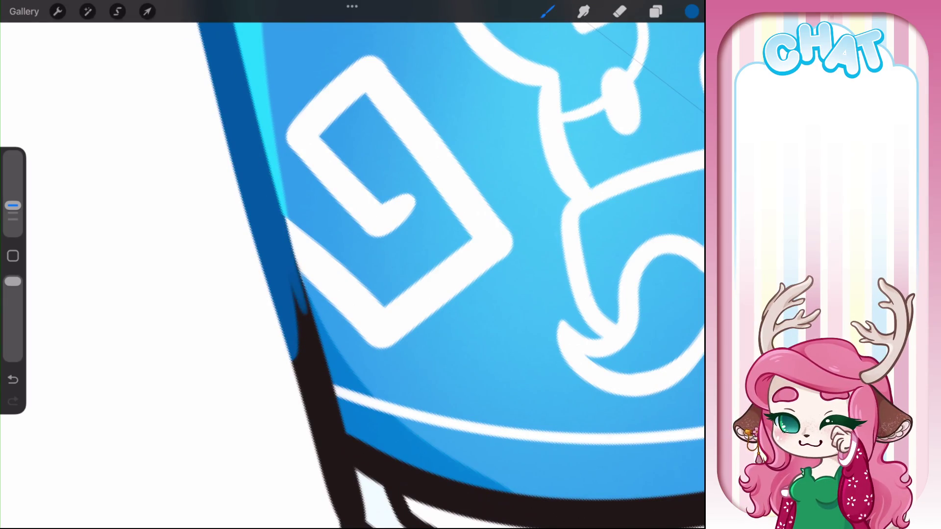
Step: Extend blue down the left outline, then add white highlights with a smaller brush
drag(291, 230, 329, 426)
drag(318, 363, 349, 468)
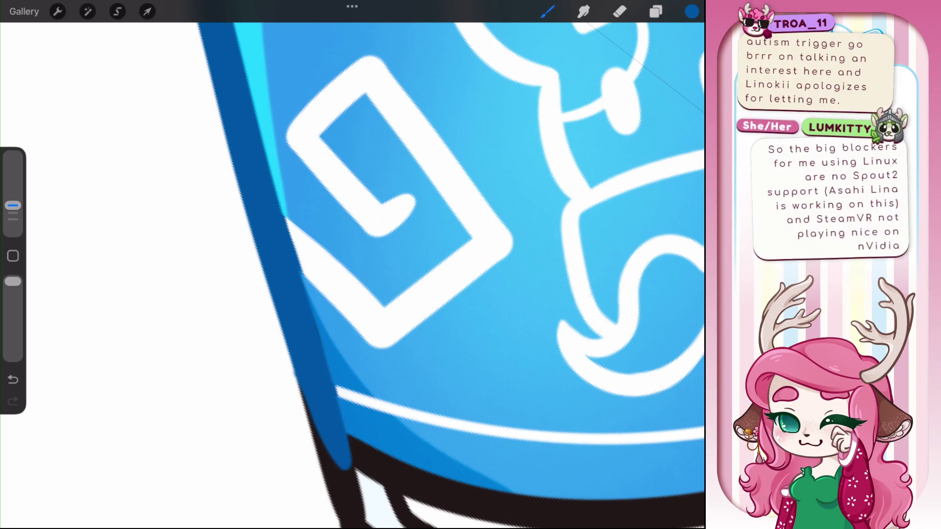
click(360, 279)
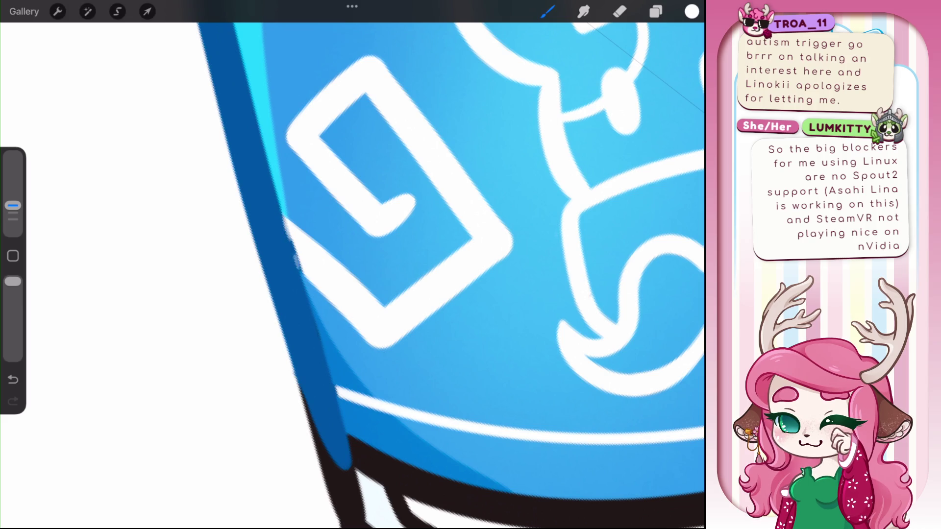
key(ctrl+z)
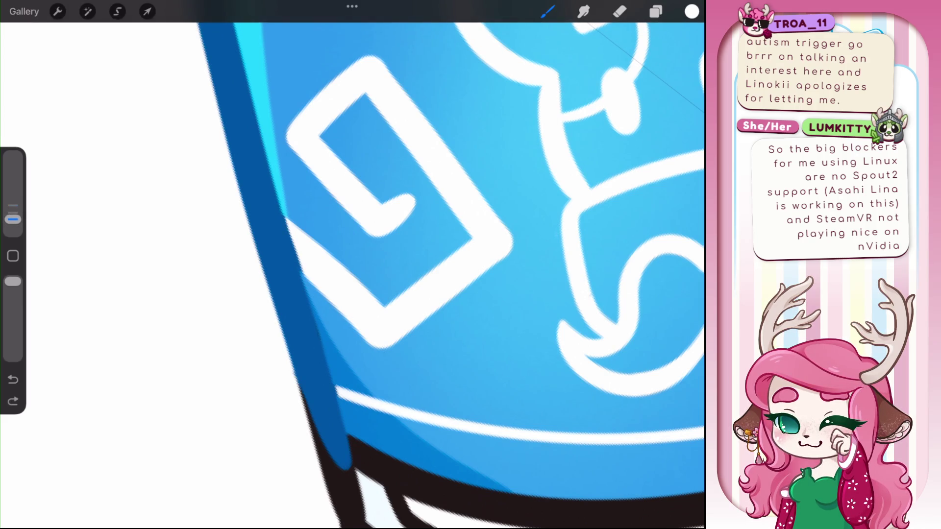
drag(13, 206, 12, 219)
drag(285, 214, 295, 277)
drag(297, 240, 301, 280)
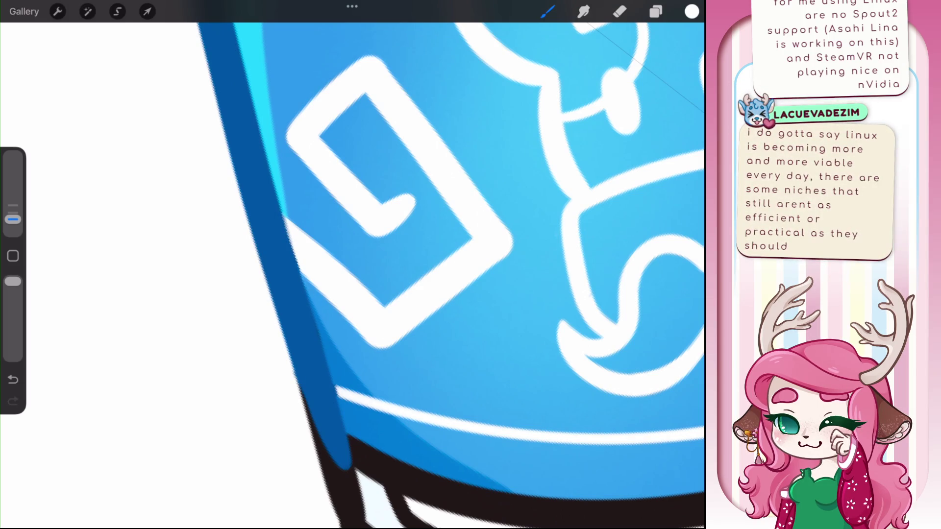
Step: Resample the label blue at a larger size and redraw dark-blue shading along the band's edge
click(313, 344)
drag(13, 219, 12, 205)
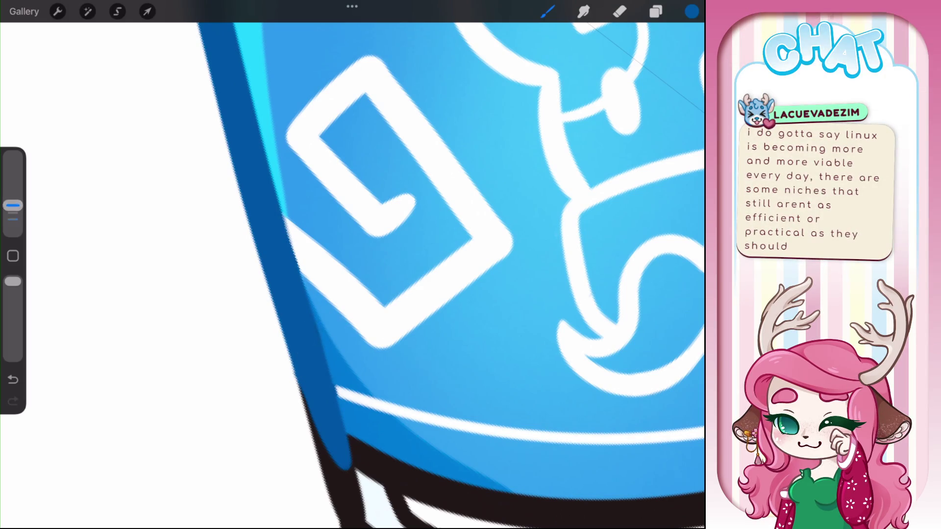
scroll(449, 274, down, 3)
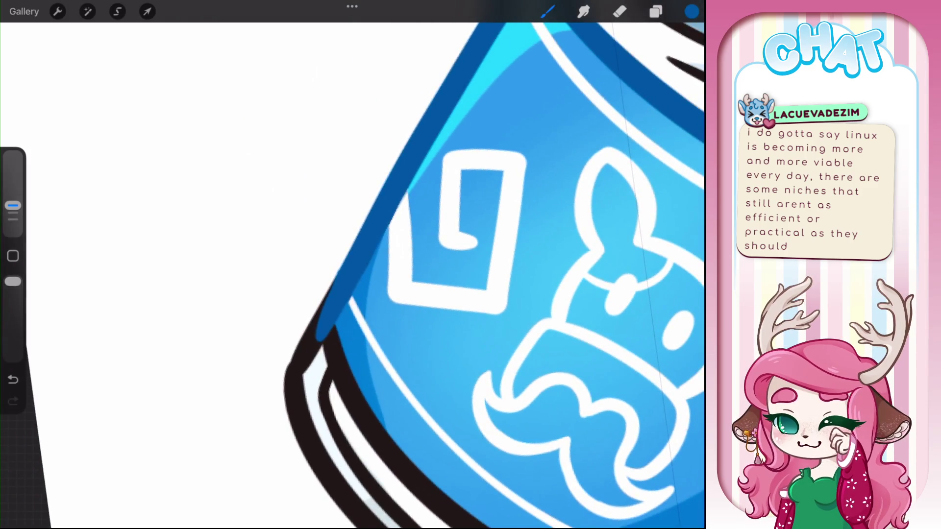
scroll(449, 275, down, 3)
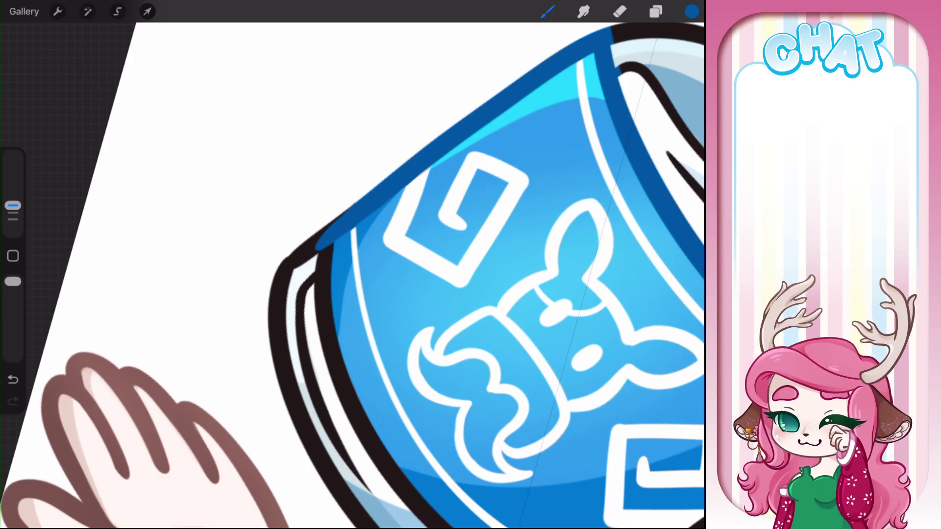
scroll(353, 274, down, 3)
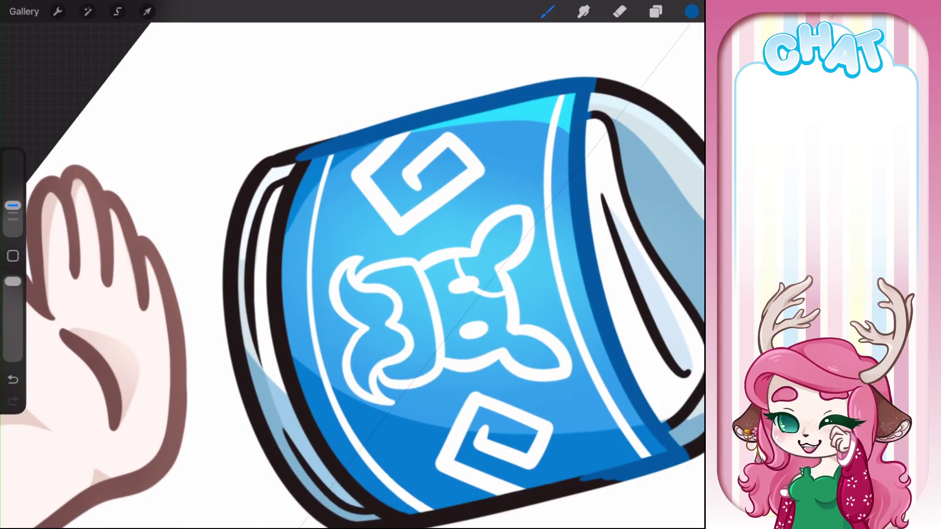
drag(293, 162, 280, 222)
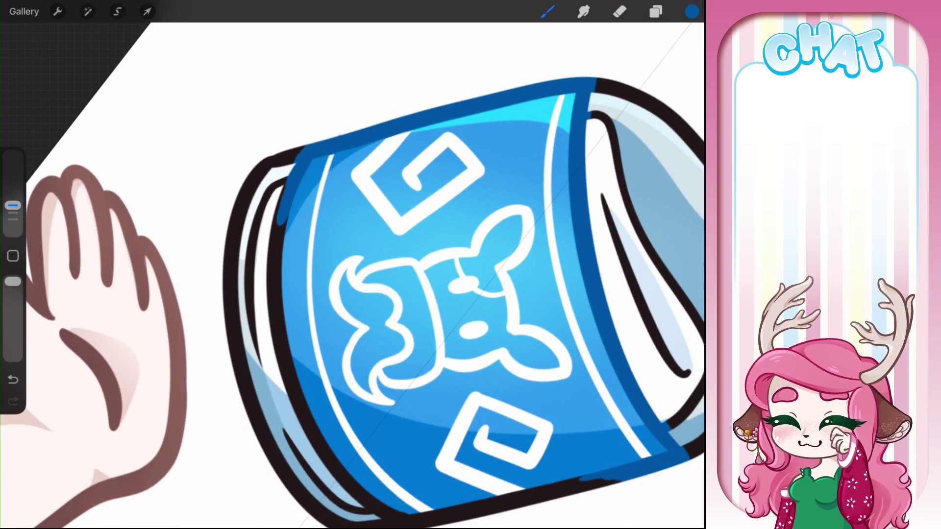
scroll(352, 275, up, 3)
scroll(353, 274, up, 2)
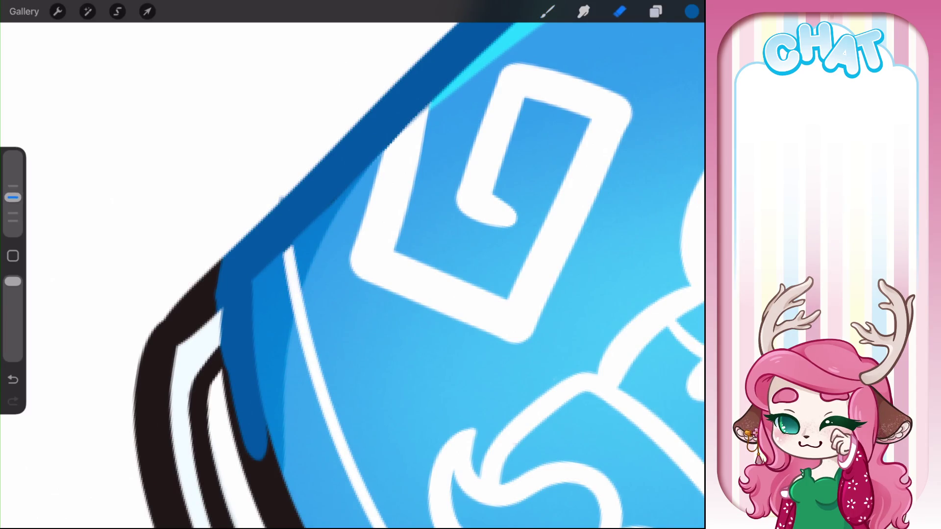
click(655, 11)
click(540, 103)
Step: Adjust Layer 88's options, bring the emblem into view and return to the brush
click(540, 102)
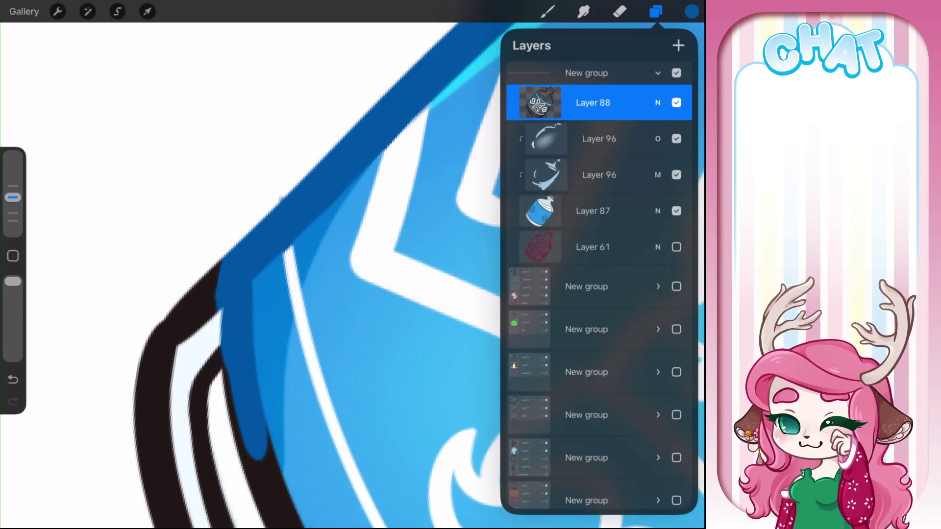
click(619, 11)
click(656, 11)
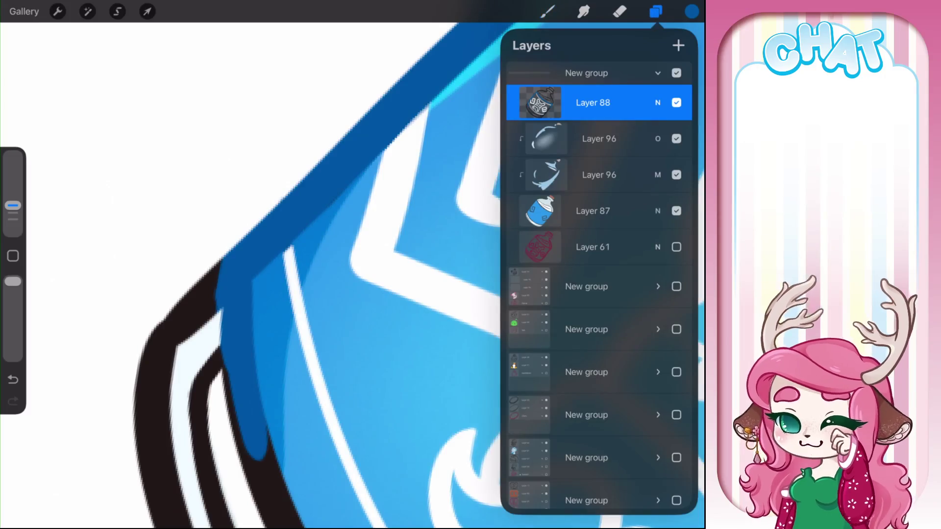
click(593, 102)
drag(245, 245, 318, 343)
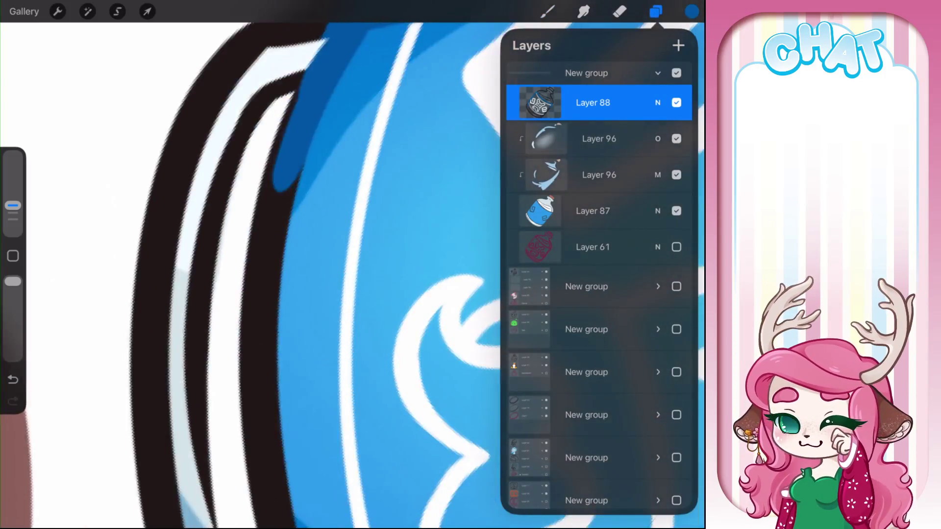
click(547, 11)
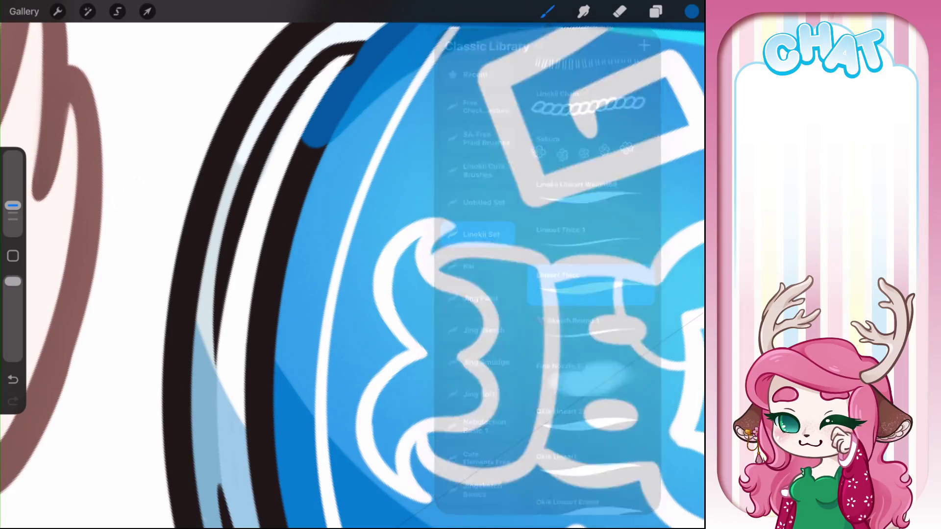
Step: Paint dark blue along the bottle's inner edge and lower edge
drag(355, 49, 267, 294)
drag(391, 294, 466, 88)
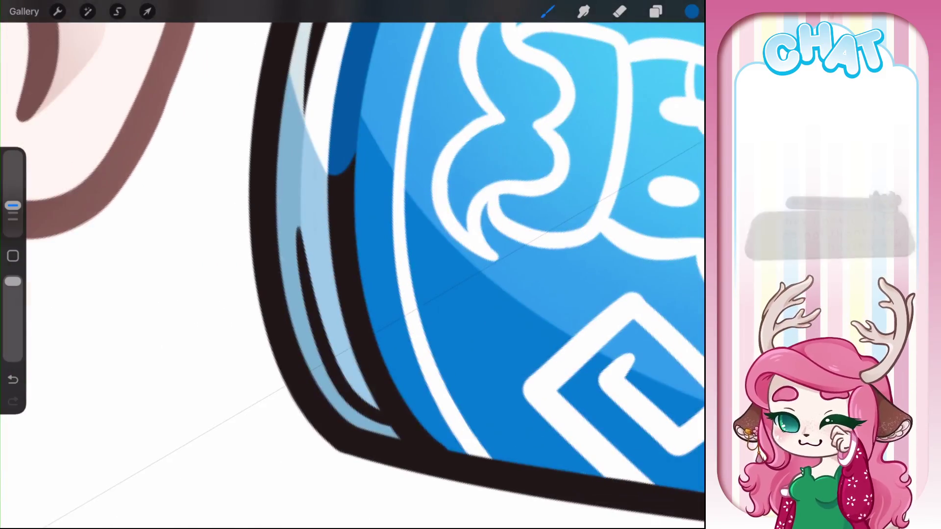
drag(348, 316, 378, 351)
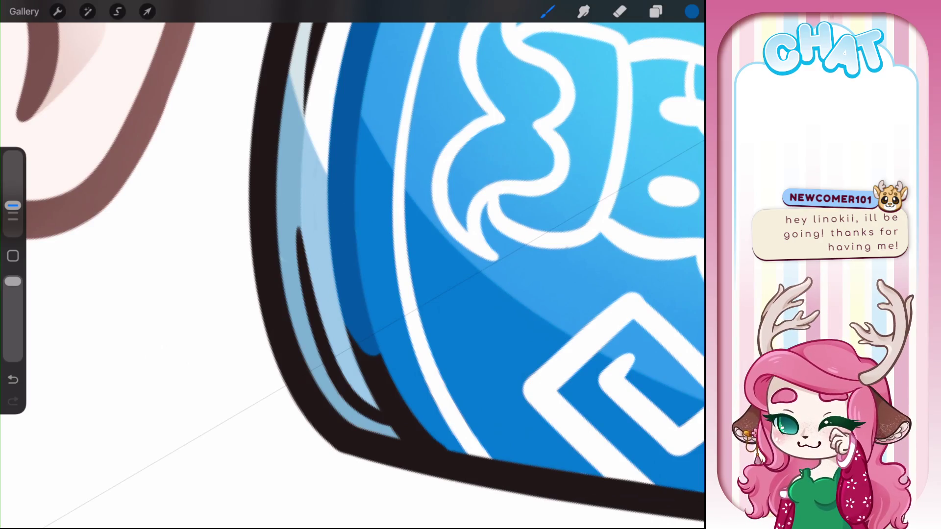
drag(351, 336, 431, 458)
drag(355, 356, 448, 478)
drag(396, 436, 463, 483)
drag(436, 443, 487, 485)
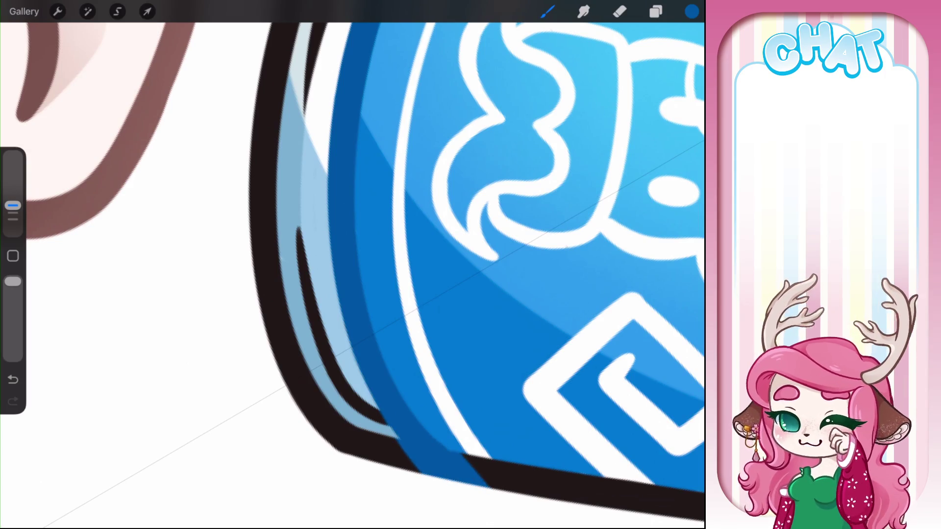
Step: Cover the lower-right black outline in dark blue, then sections higher up
drag(343, 294, 245, 196)
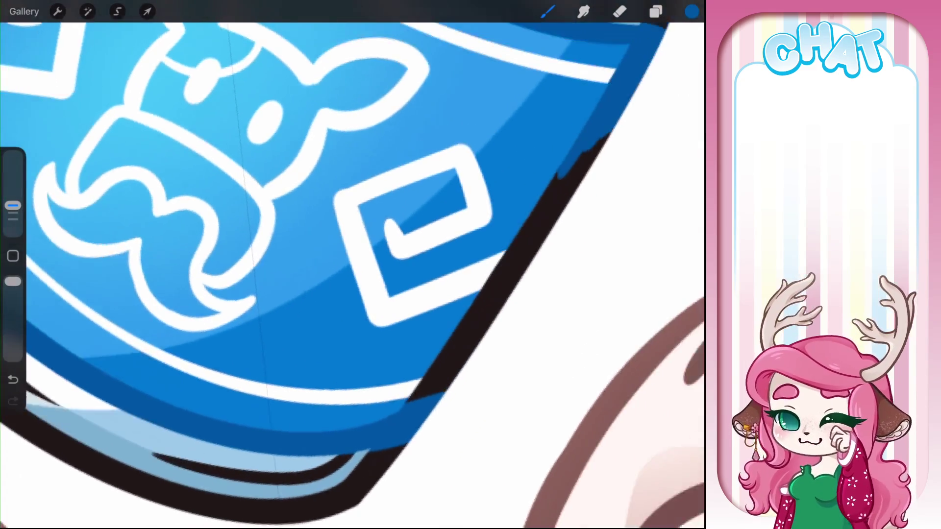
drag(343, 245, 296, 260)
drag(355, 420, 576, 174)
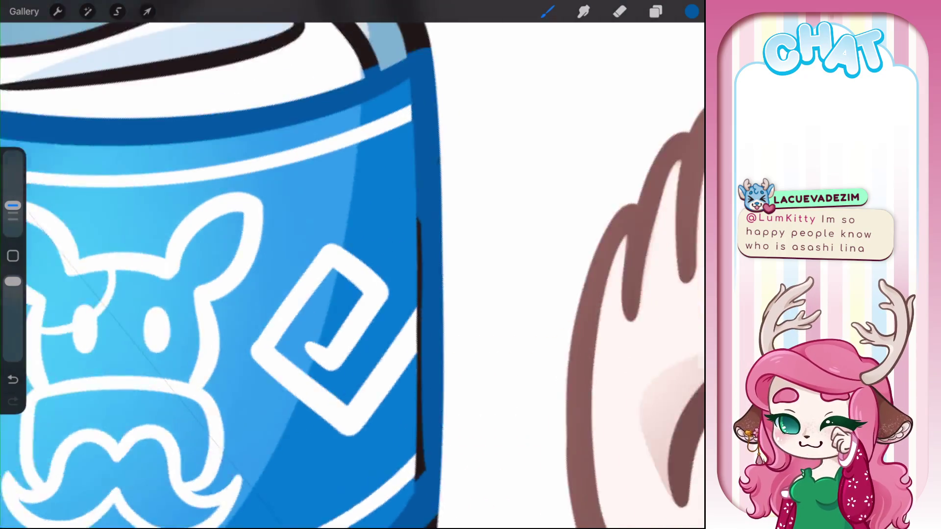
drag(343, 245, 392, 294)
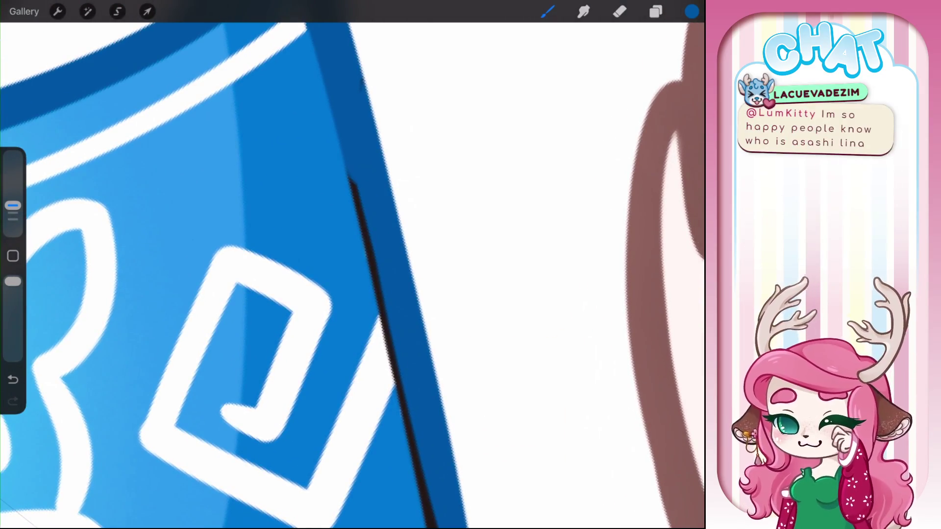
drag(387, 330, 380, 292)
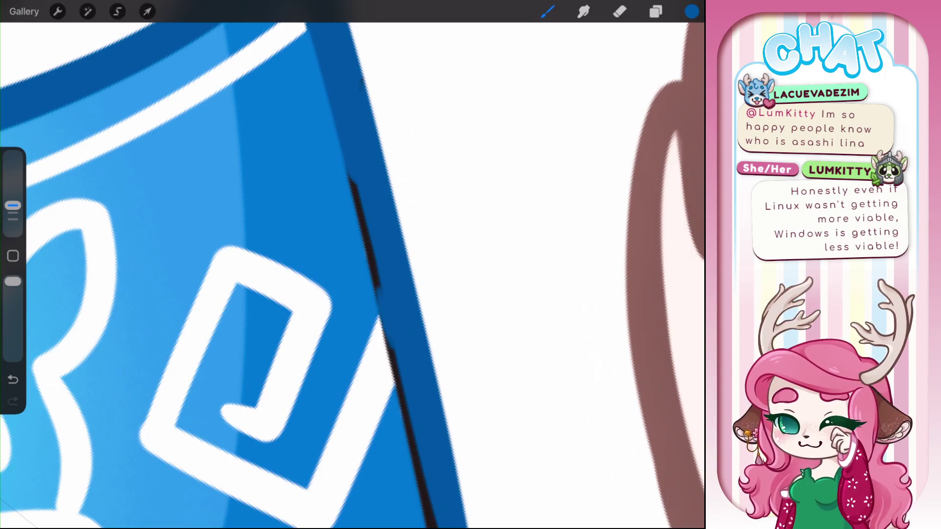
drag(384, 334, 412, 438)
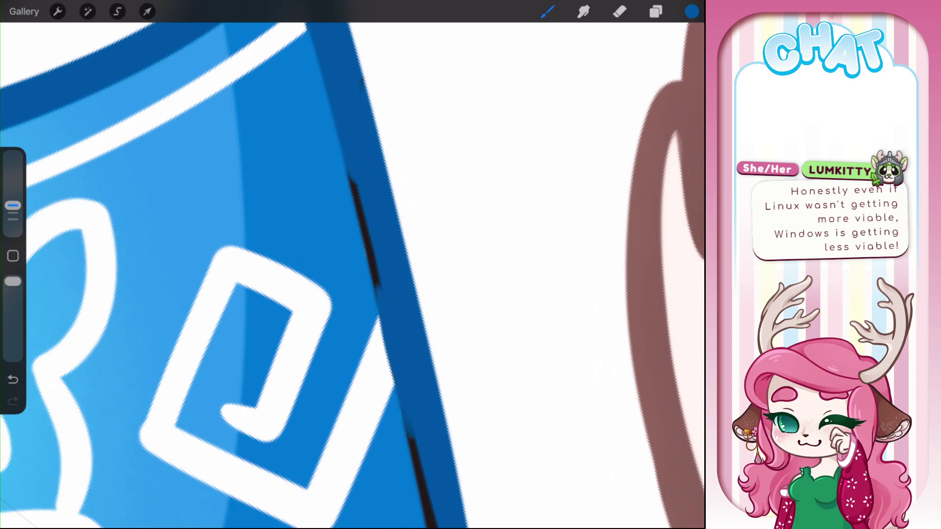
drag(366, 260, 379, 300)
drag(348, 172, 374, 274)
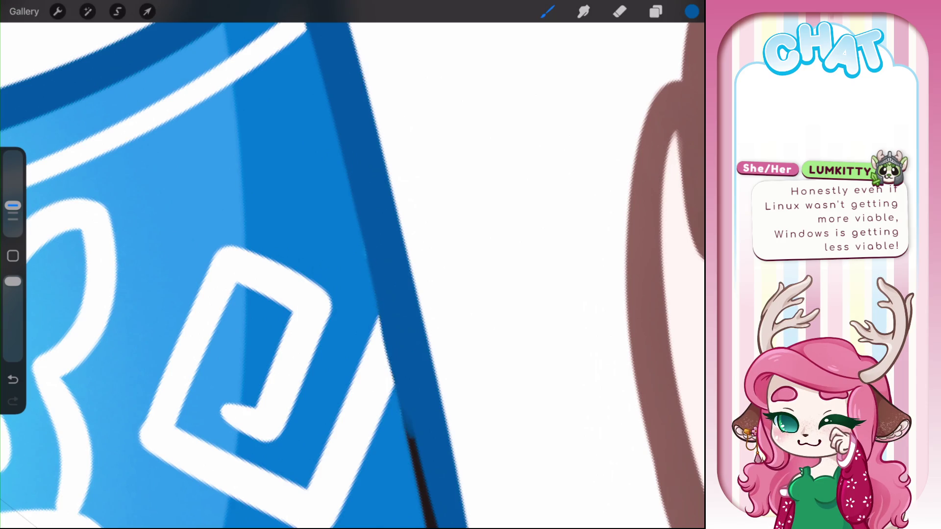
Step: Paint blue over the remaining black outline on the label's right edge
scroll(235, 264, down, 3)
scroll(196, 196, up, 3)
drag(347, 292, 318, 404)
drag(316, 367, 306, 416)
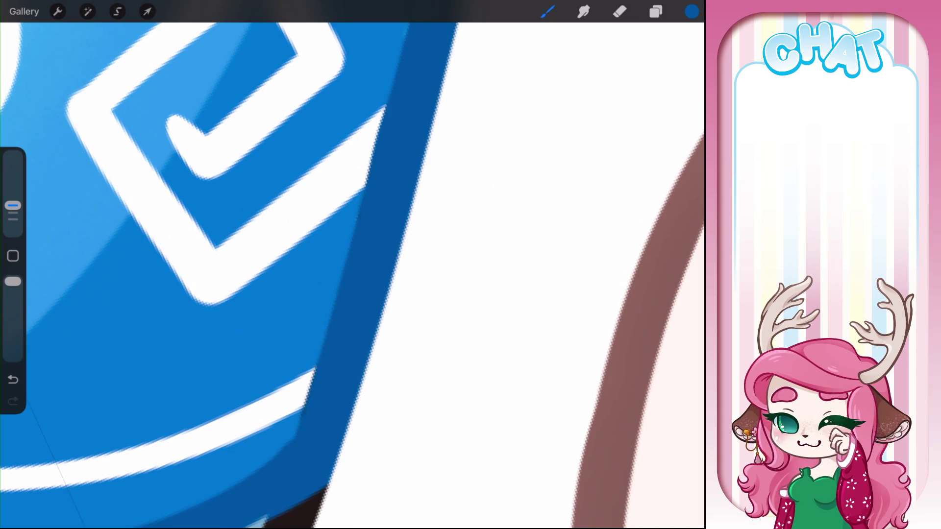
scroll(220, 264, down, 3)
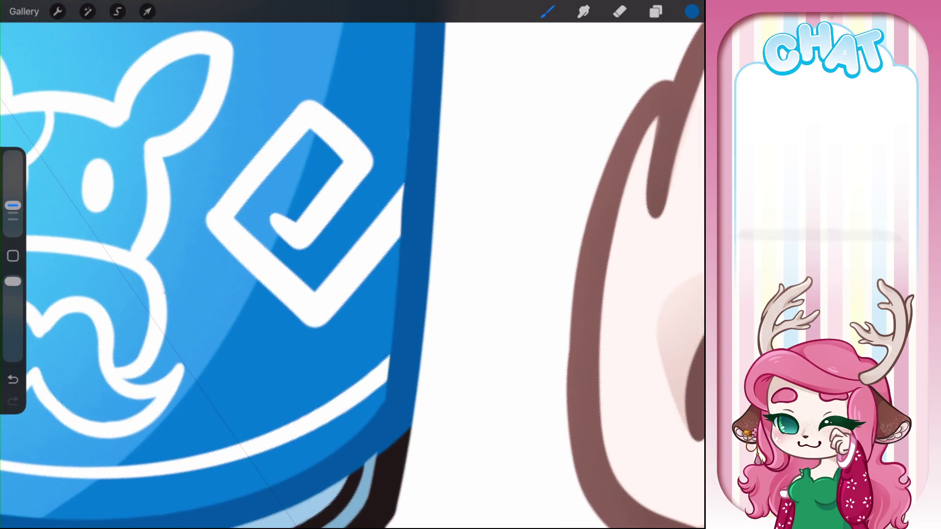
scroll(353, 264, down, 5)
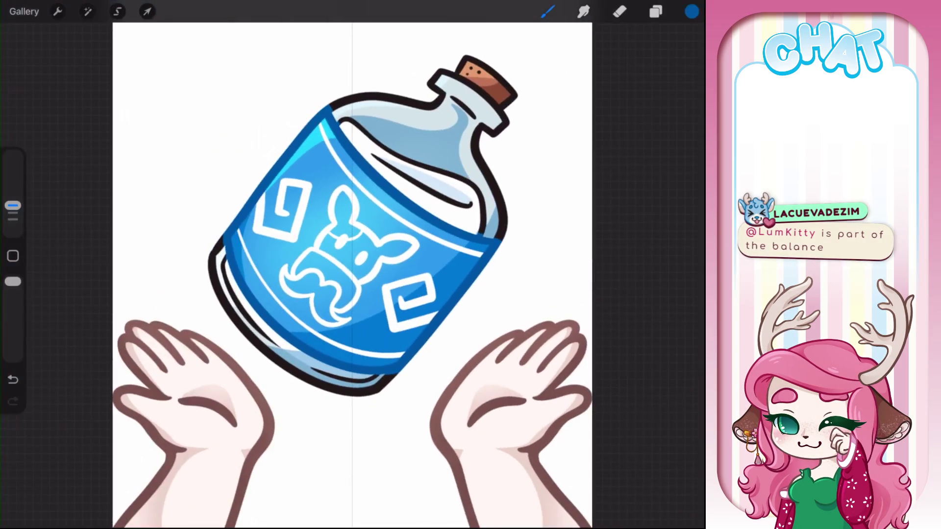
Step: Eyedrop the bottle's light blue and darken it to a deeper teal for the outlines
scroll(352, 265, up, 2)
scroll(352, 264, up, 5)
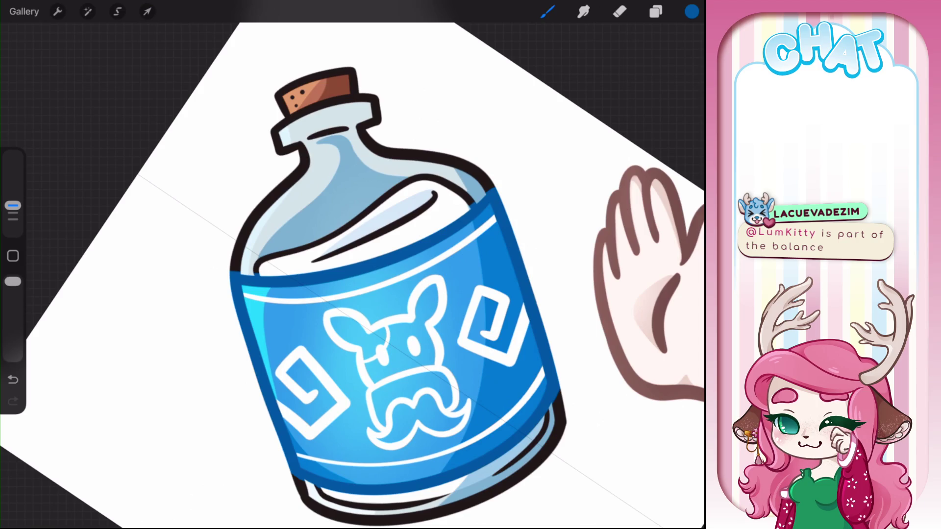
drag(481, 155, 472, 168)
click(691, 11)
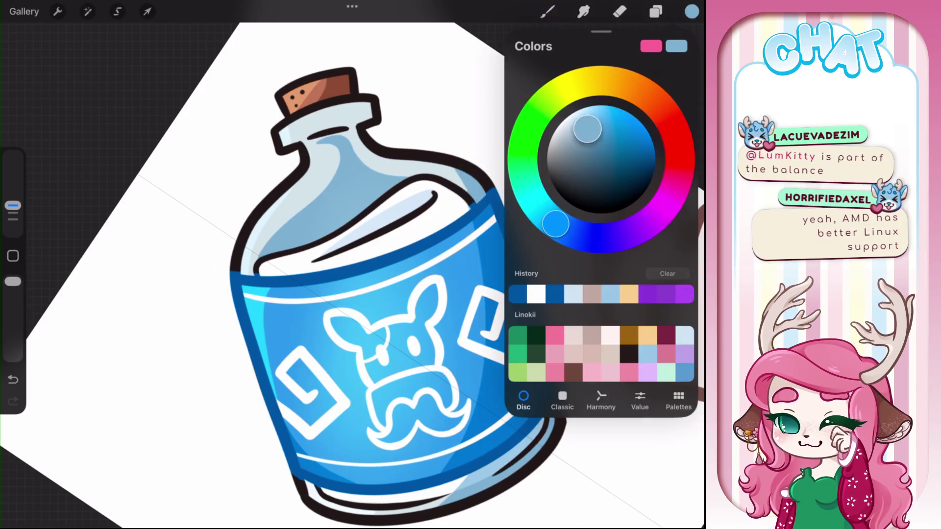
drag(587, 129, 609, 149)
click(547, 12)
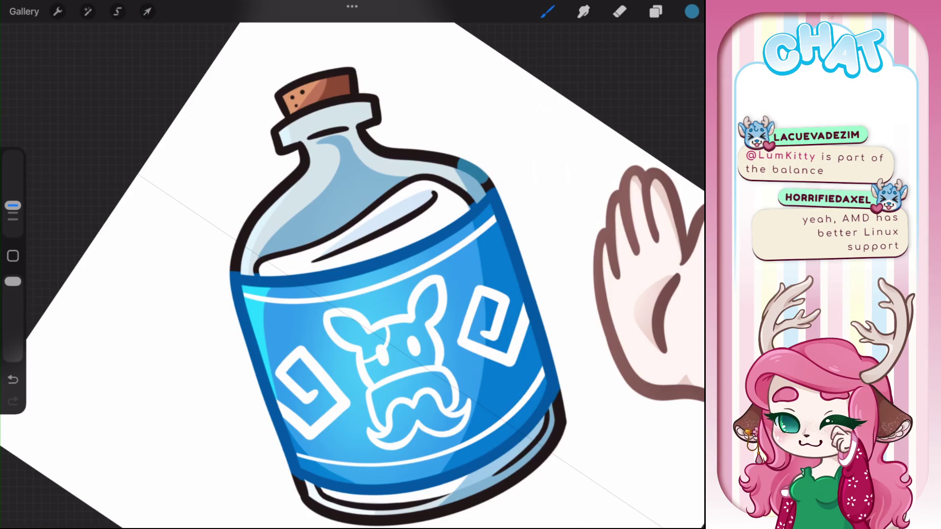
scroll(471, 196, up, 2)
scroll(470, 196, up, 5)
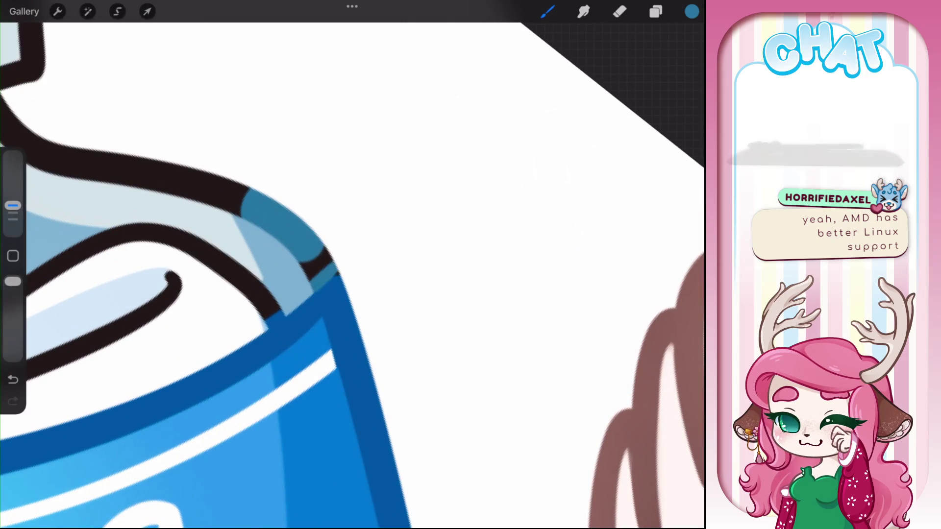
Step: Paint teal over the black outlines of the shoulder, neck top and neck collar
drag(309, 284, 343, 264)
click(344, 294)
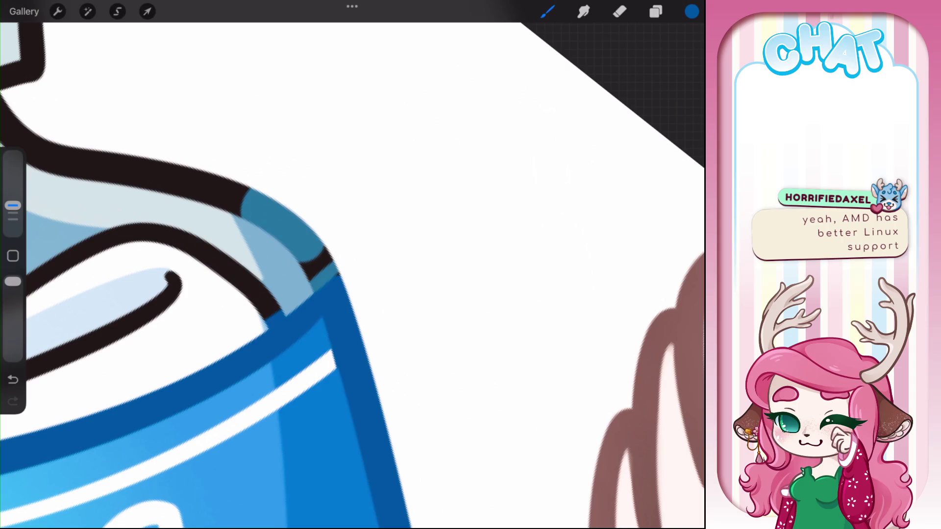
drag(315, 254, 289, 210)
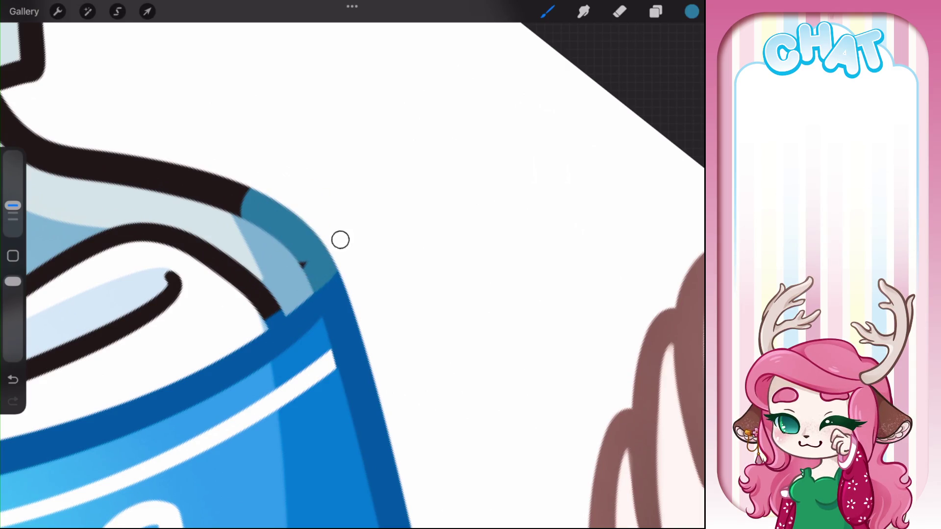
scroll(352, 265, down, 3)
scroll(352, 264, up, 2)
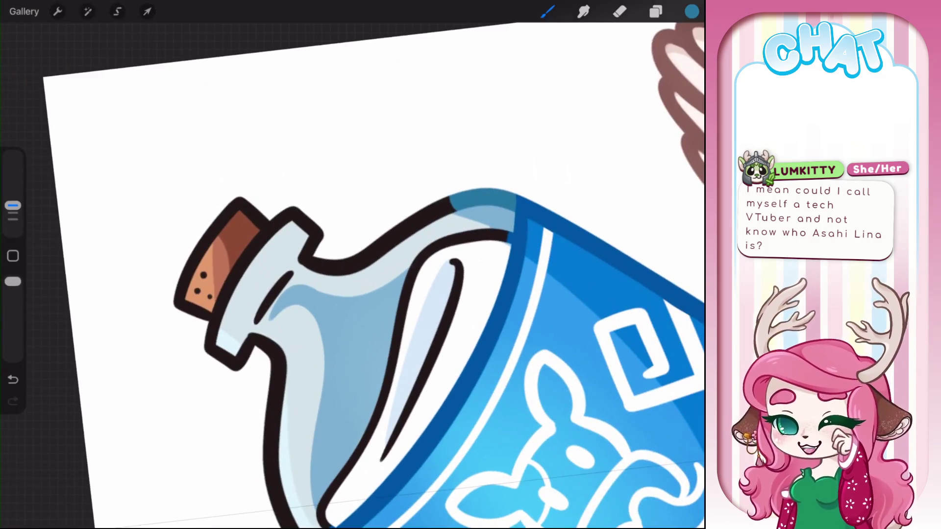
drag(306, 267, 454, 204)
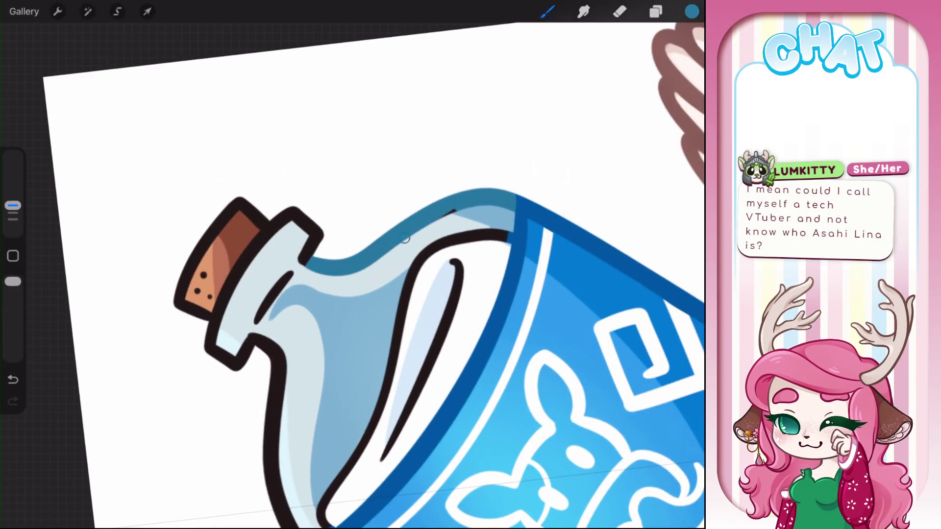
drag(323, 235, 255, 321)
drag(269, 338, 220, 370)
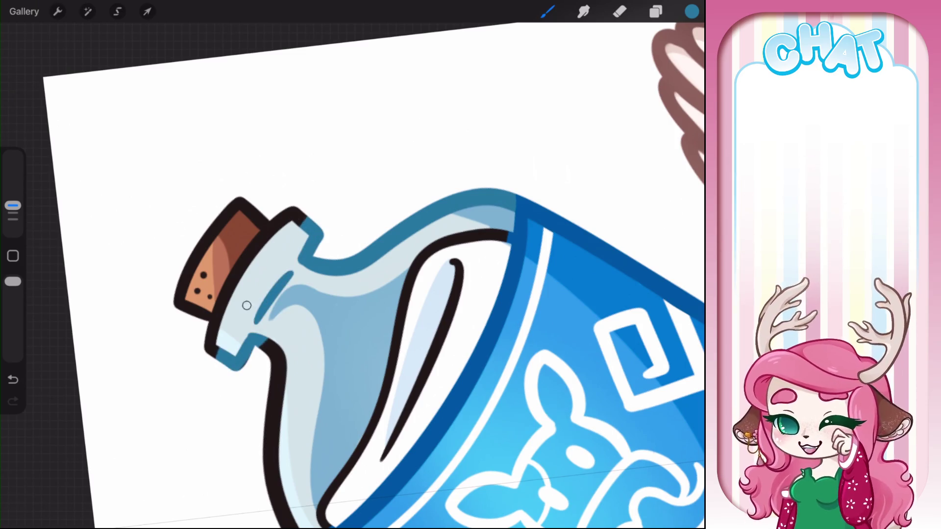
mouse_move(306, 226)
mouse_down()
mouse_move(270, 234)
mouse_move(209, 349)
mouse_up()
drag(284, 211, 207, 345)
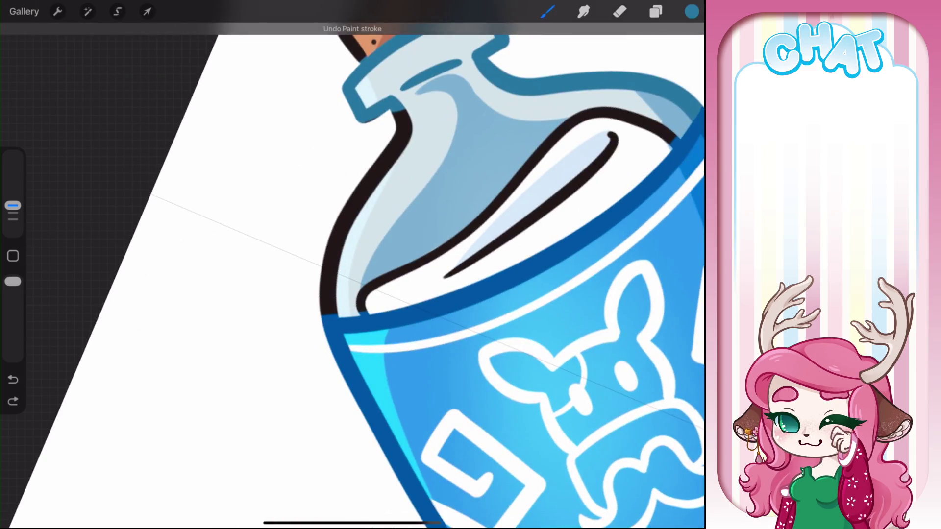
Step: Recolour the neck's left and the bottle's lower-left outline teal, redoing one stray stroke
drag(406, 113, 369, 199)
mouse_move(389, 140)
mouse_down()
mouse_move(365, 200)
mouse_move(326, 258)
mouse_up()
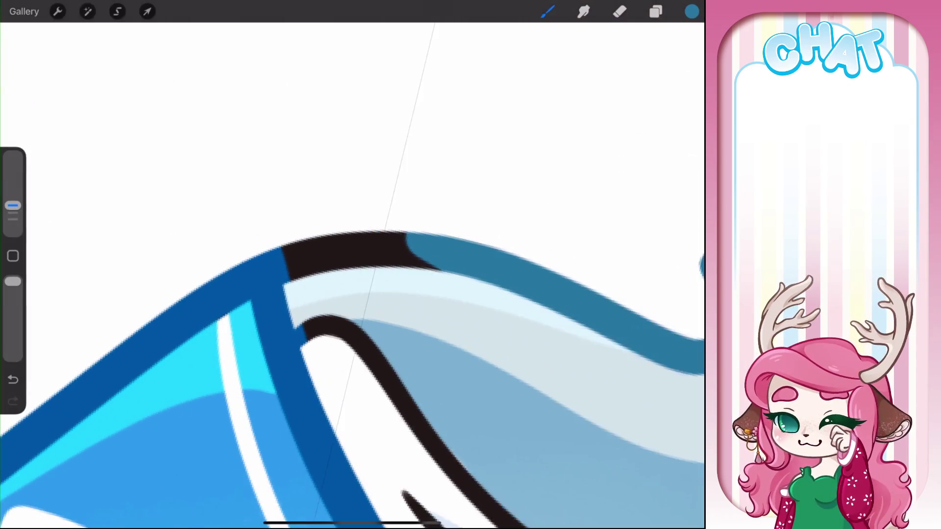
mouse_move(279, 238)
mouse_down()
mouse_move(289, 280)
mouse_move(300, 231)
mouse_move(484, 286)
mouse_up()
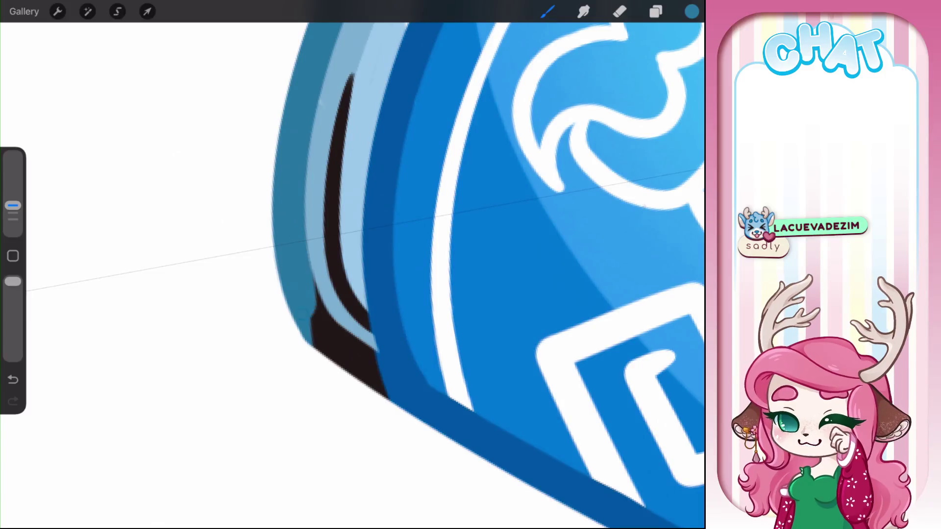
mouse_move(307, 230)
mouse_down()
mouse_move(328, 360)
mouse_move(331, 317)
mouse_up()
key(ctrl+z)
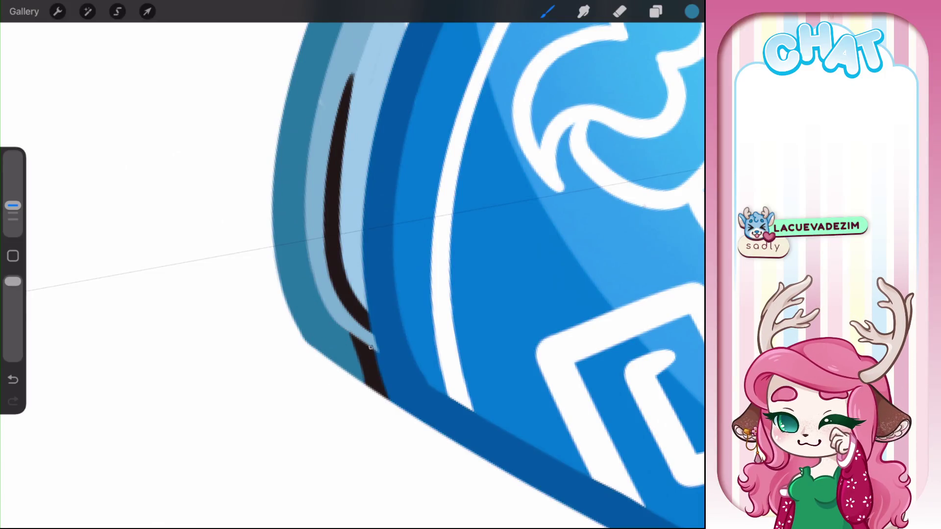
drag(370, 347, 384, 400)
scroll(353, 264, down, 3)
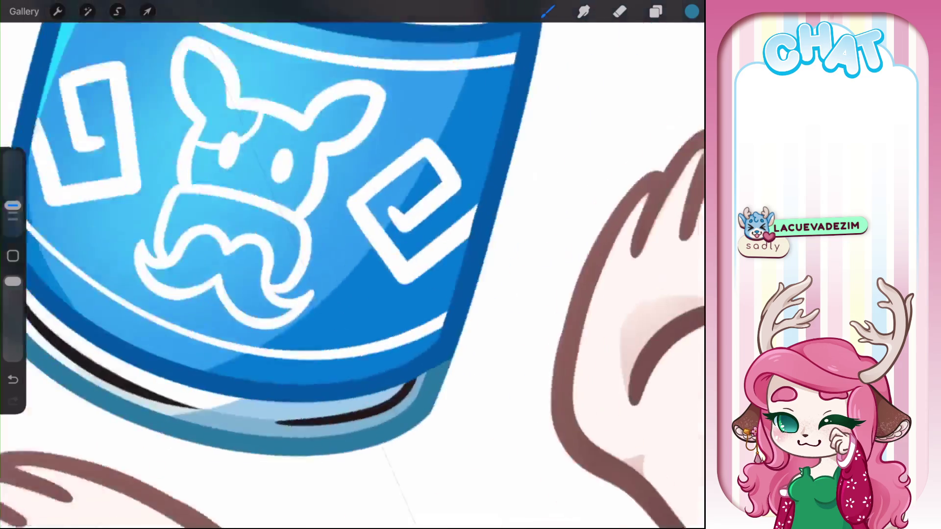
scroll(353, 264, down, 3)
scroll(323, 74, up, 5)
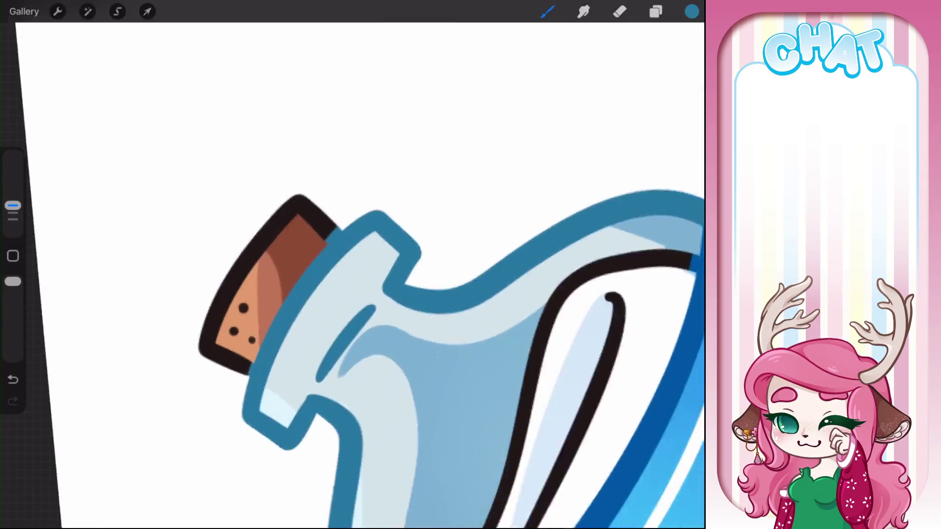
scroll(353, 264, up, 2)
click(304, 210)
Step: Darken the sampled cork brown and paint it over the cork's black outline
click(692, 11)
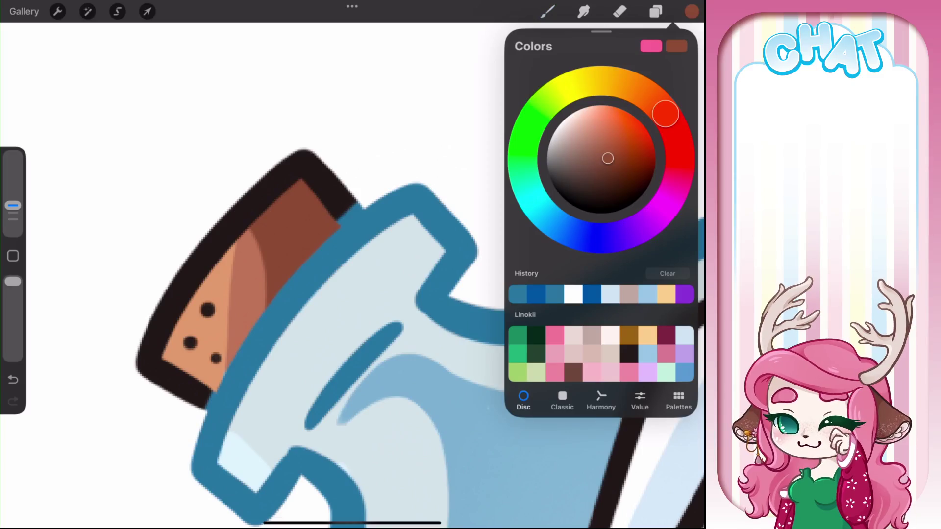
click(613, 171)
click(349, 213)
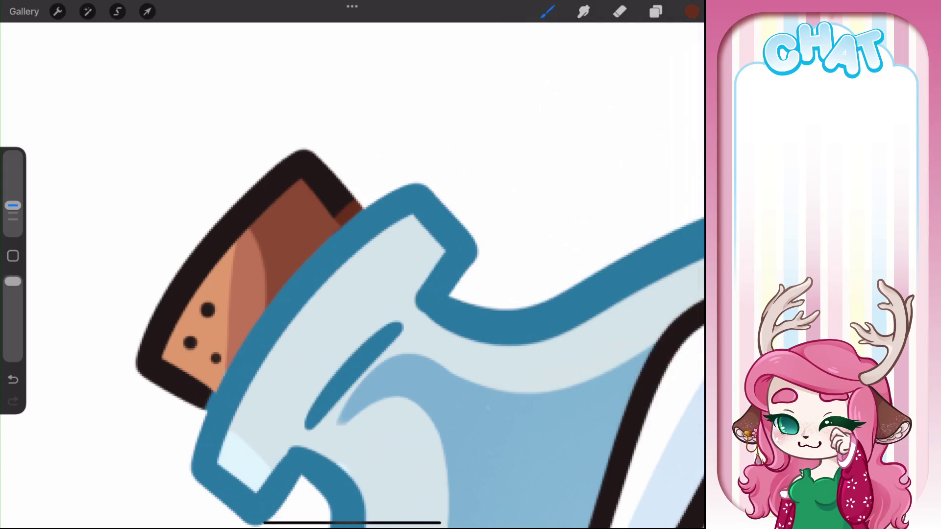
mouse_move(349, 211)
mouse_down()
mouse_move(159, 362)
mouse_move(196, 414)
mouse_up()
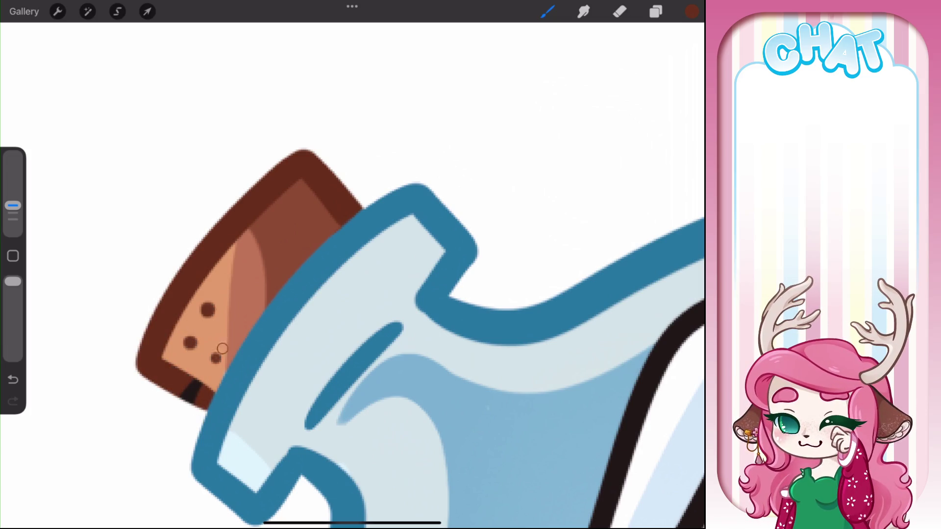
drag(200, 382, 169, 401)
scroll(352, 274, down, 5)
scroll(352, 275, up, 5)
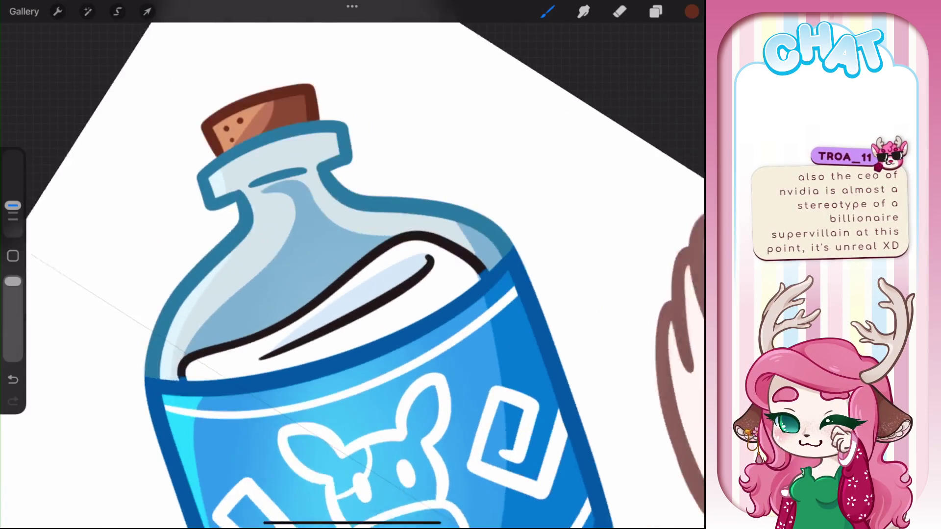
Step: Pick a pale cyan from the glass blue and cover the inner black rim line with it
click(399, 231)
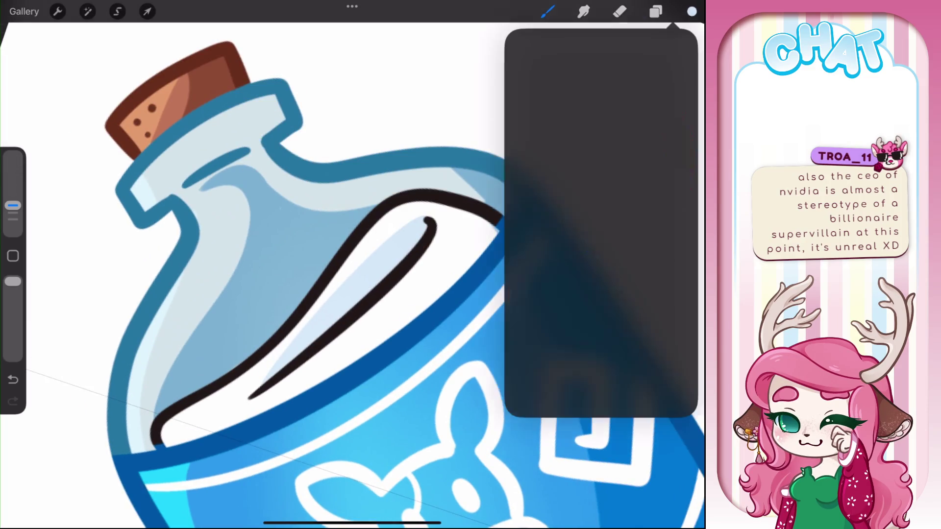
click(691, 11)
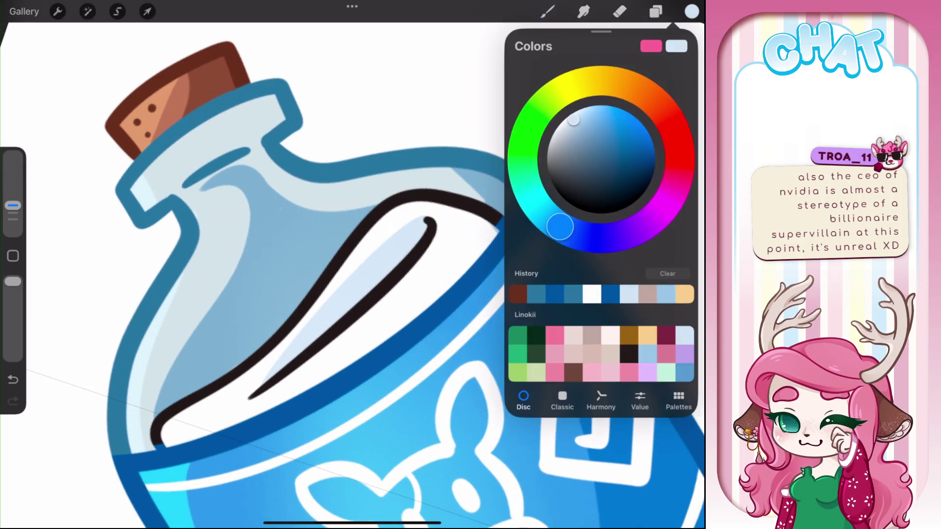
mouse_move(560, 227)
mouse_down()
mouse_move(621, 236)
mouse_move(538, 206)
mouse_up()
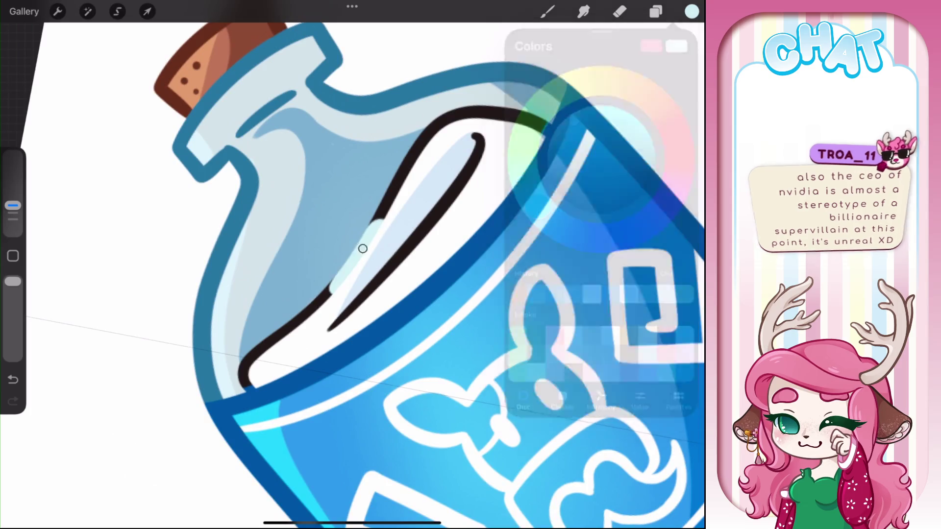
drag(318, 300, 389, 208)
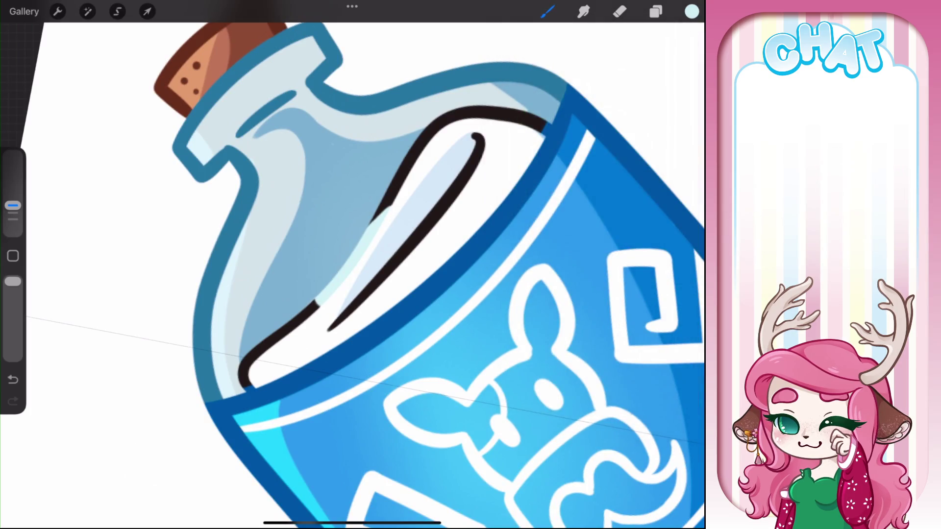
drag(318, 300, 240, 376)
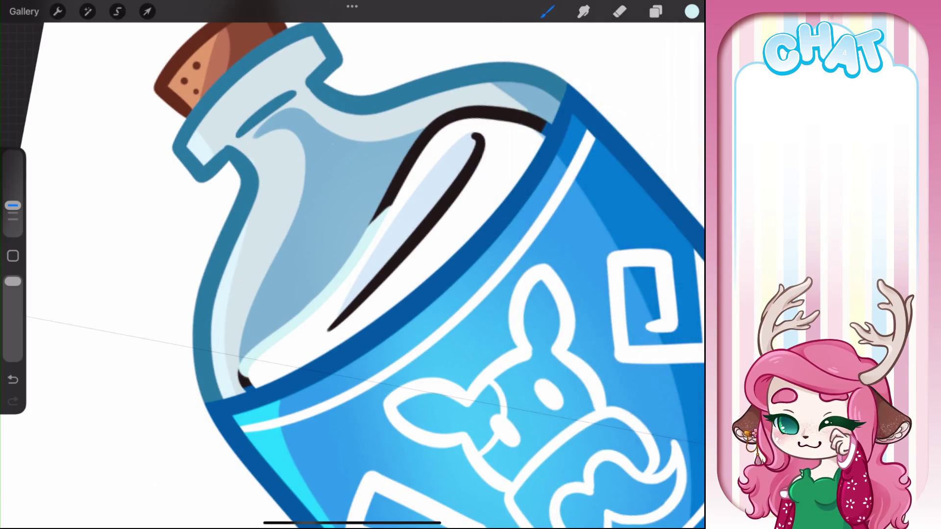
drag(375, 237, 543, 123)
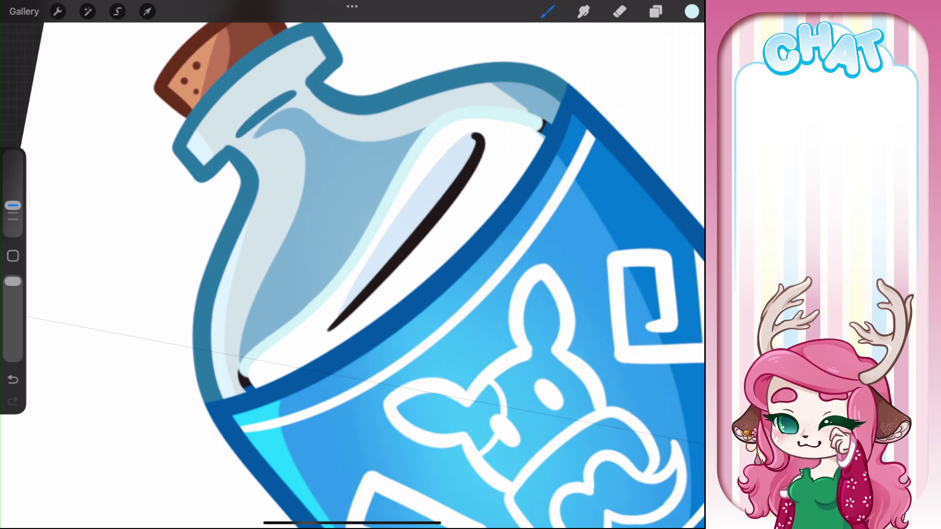
scroll(352, 274, up, 2)
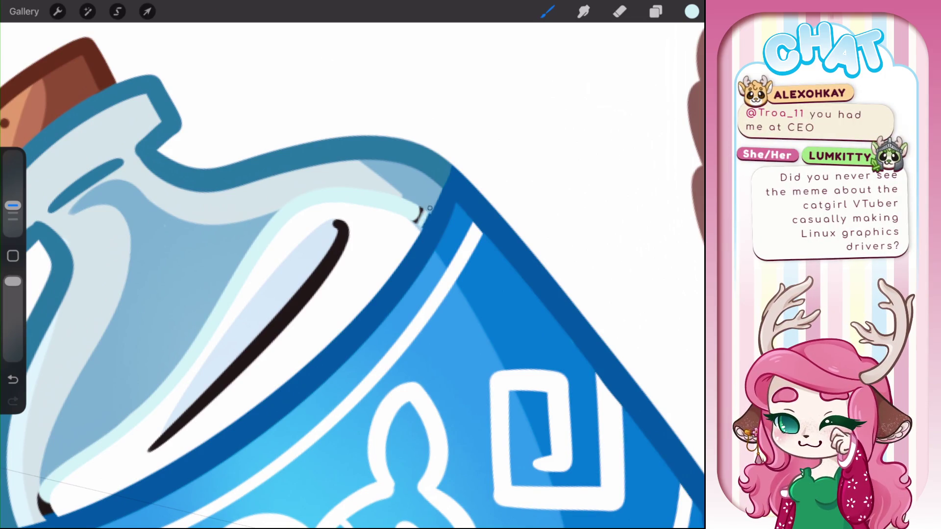
scroll(353, 264, down, 3)
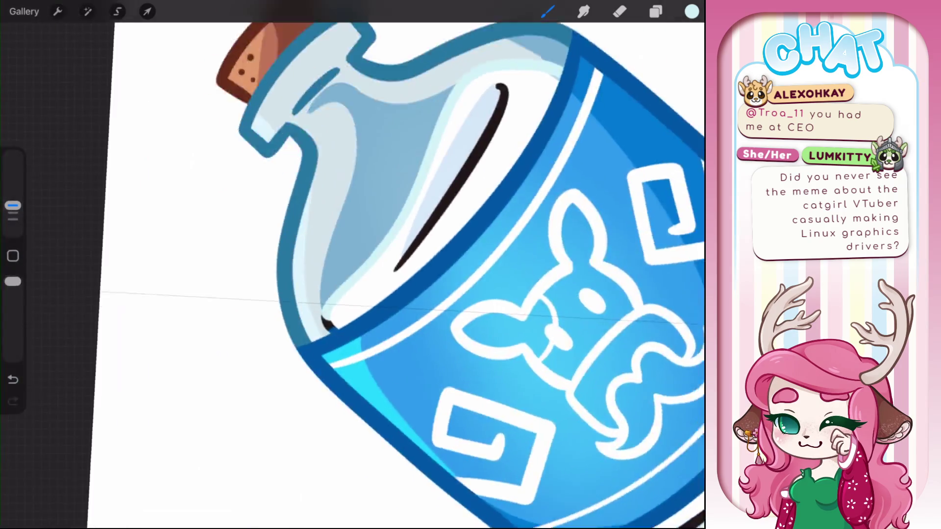
Step: Cover the black highlight stroke along the bottle edge, from top to tip, in pale cyan
scroll(324, 324, up, 3)
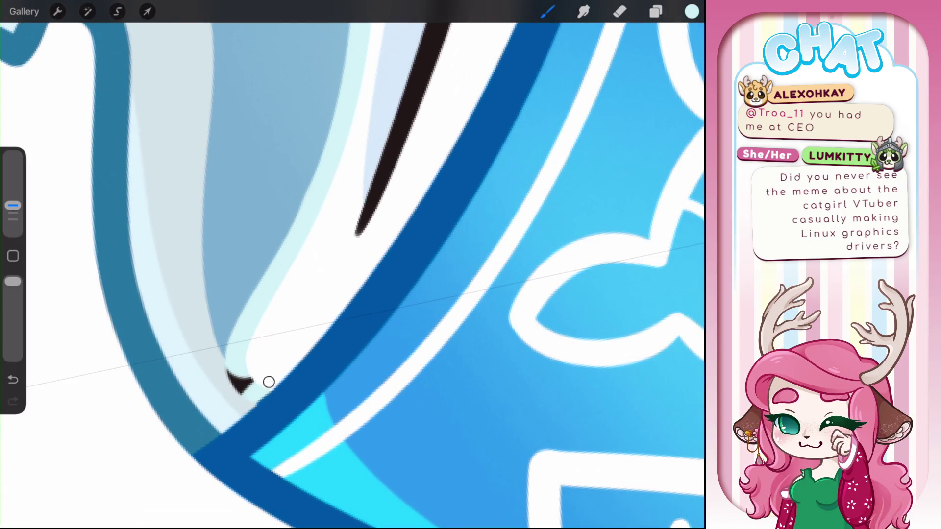
drag(268, 382, 231, 359)
scroll(353, 264, down, 3)
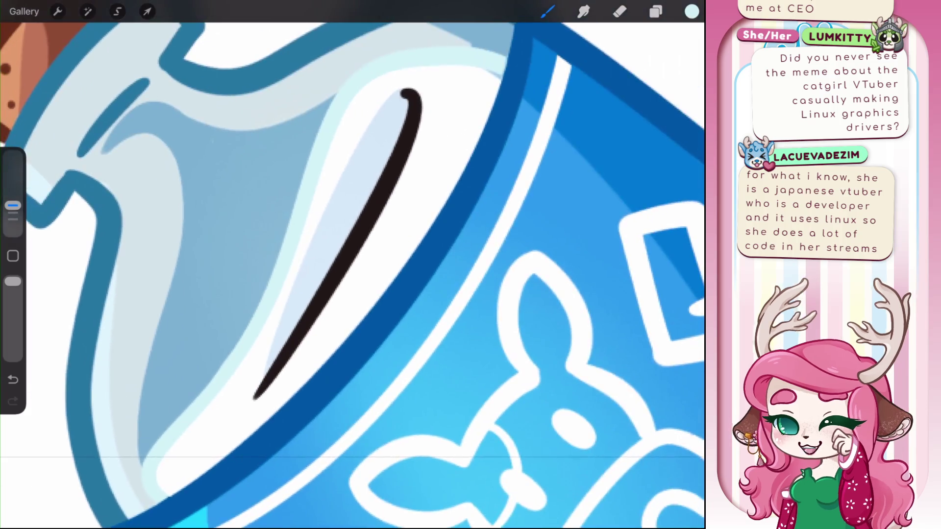
drag(407, 88, 254, 395)
scroll(353, 265, down, 2)
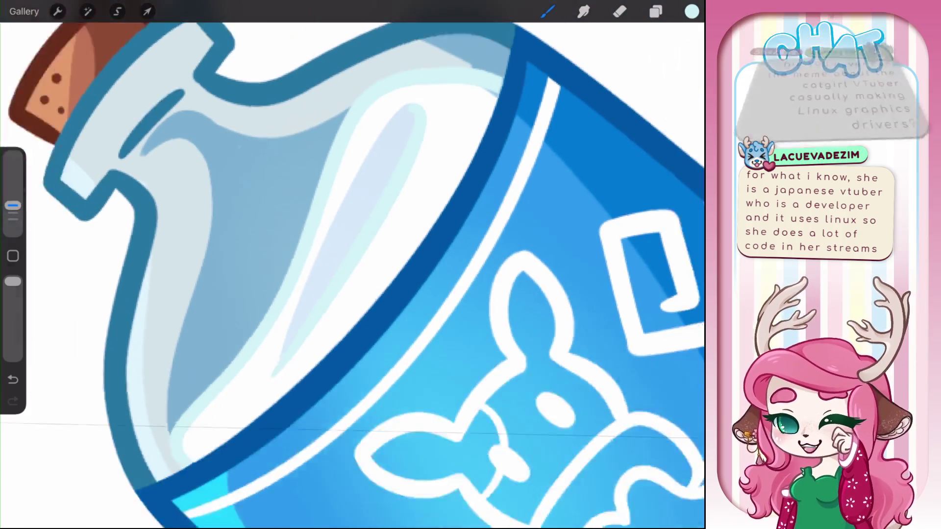
scroll(353, 265, down, 5)
scroll(352, 265, up, 10)
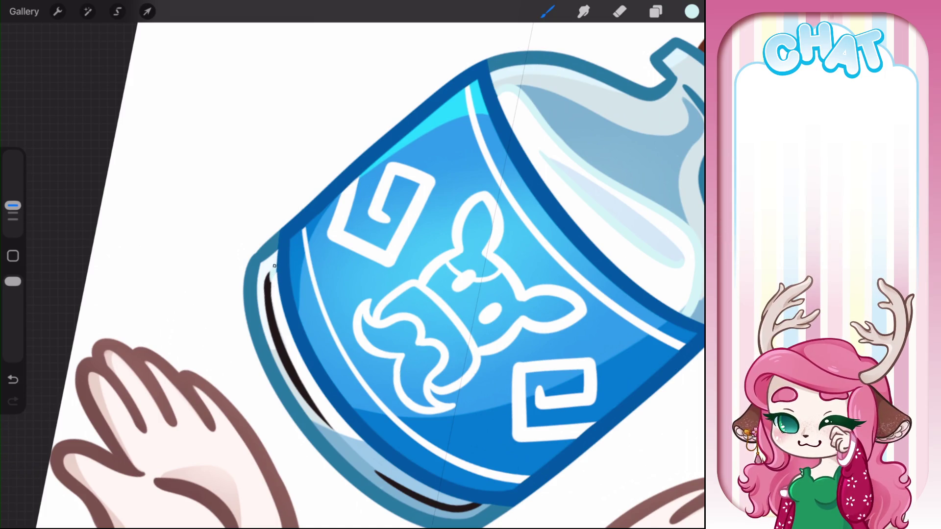
drag(269, 287, 335, 431)
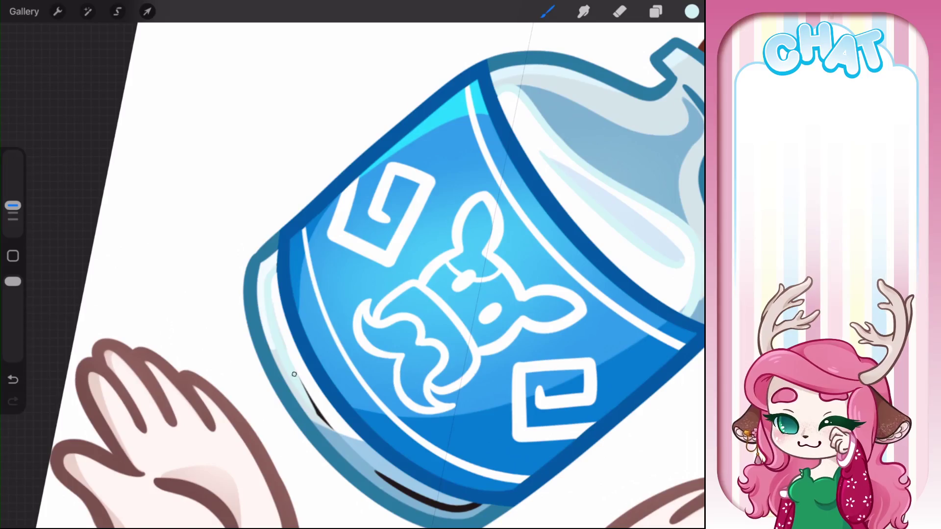
scroll(353, 264, up, 5)
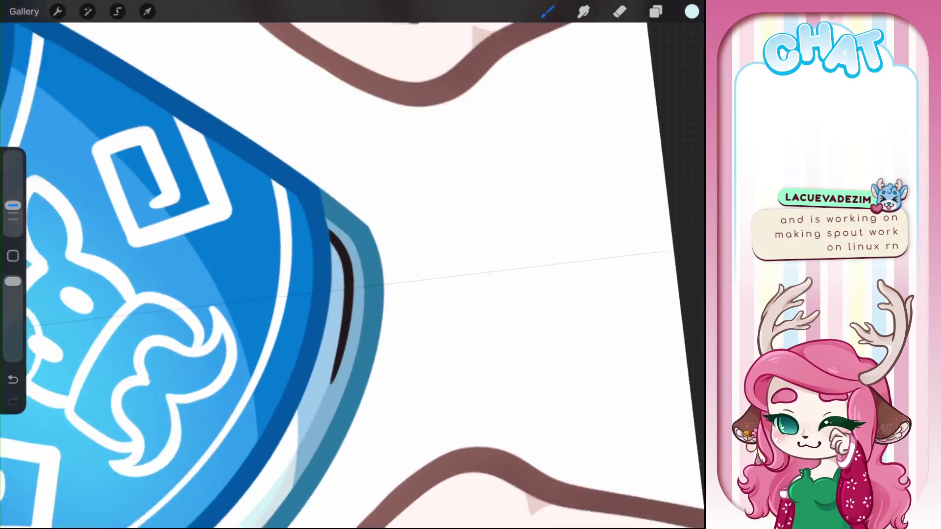
scroll(352, 265, up, 3)
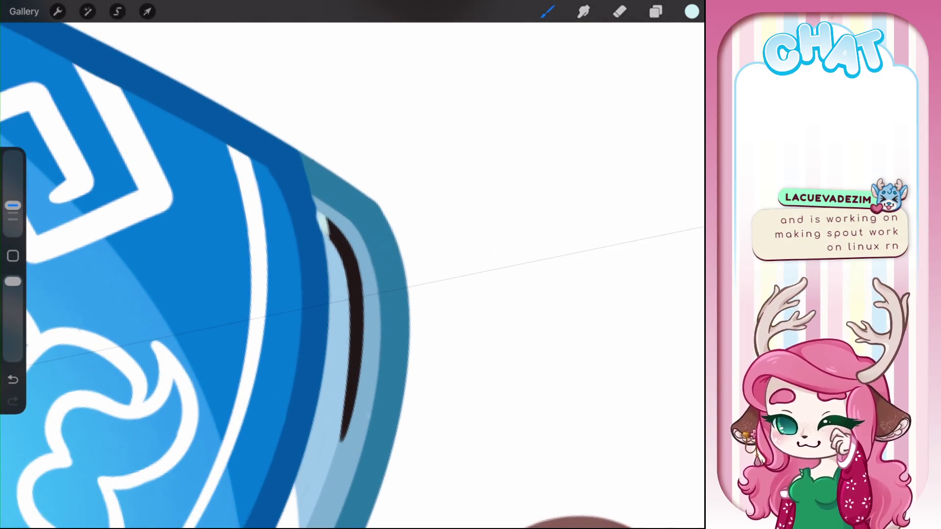
Step: Add a light highlight over the edge line, then hide the stray dots with eyedropped dark blue
mouse_move(318, 211)
mouse_down()
mouse_move(356, 377)
mouse_move(342, 441)
mouse_up()
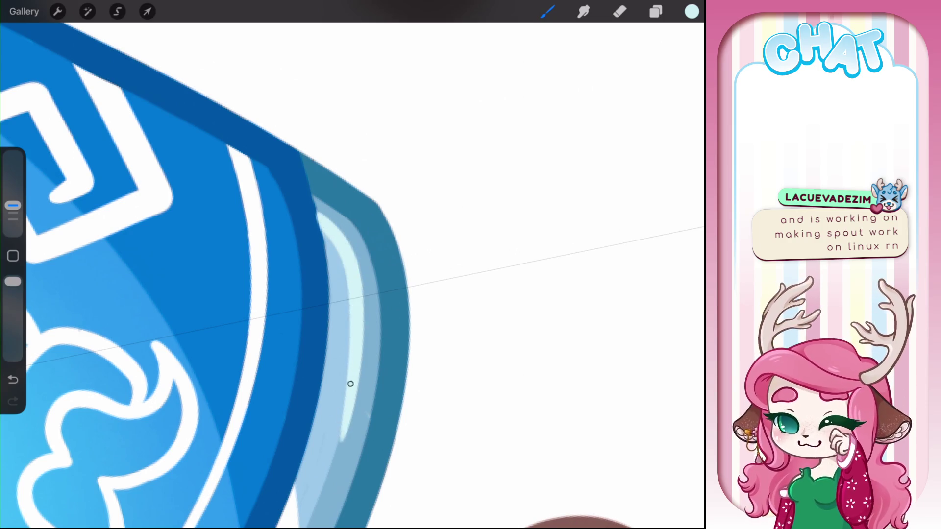
click(313, 266)
click(320, 285)
click(310, 335)
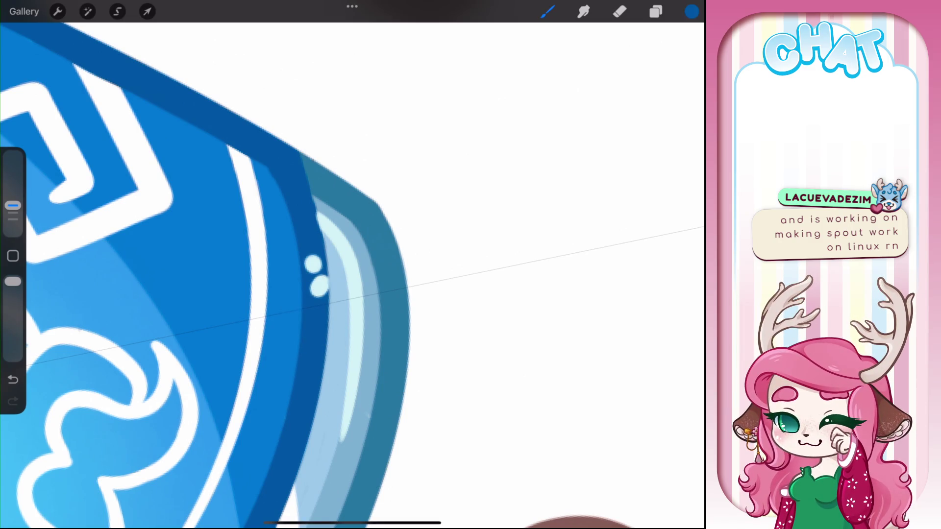
drag(318, 274, 331, 311)
drag(306, 255, 321, 272)
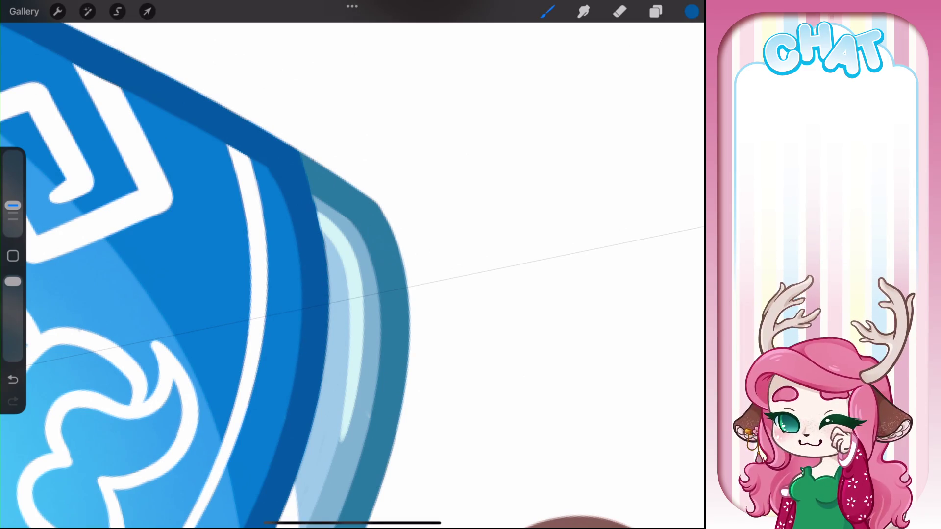
scroll(352, 265, down, 5)
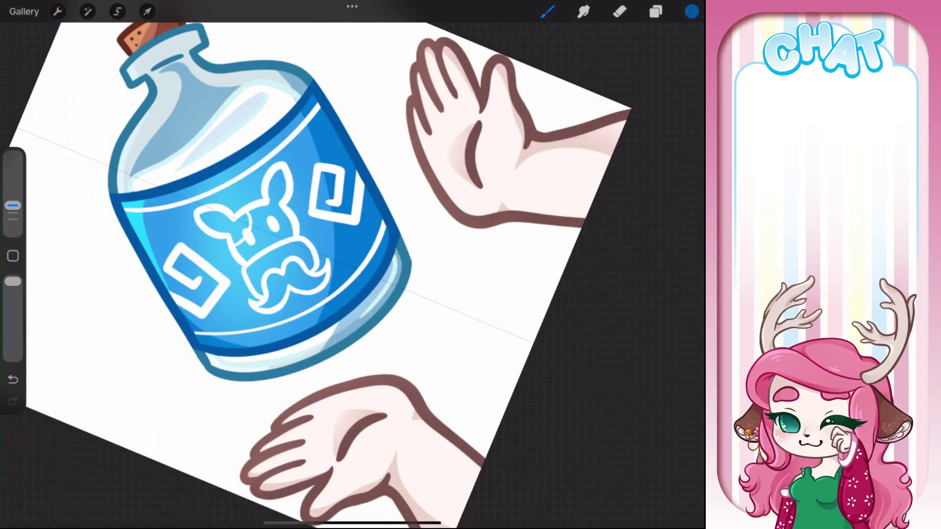
scroll(352, 264, down, 5)
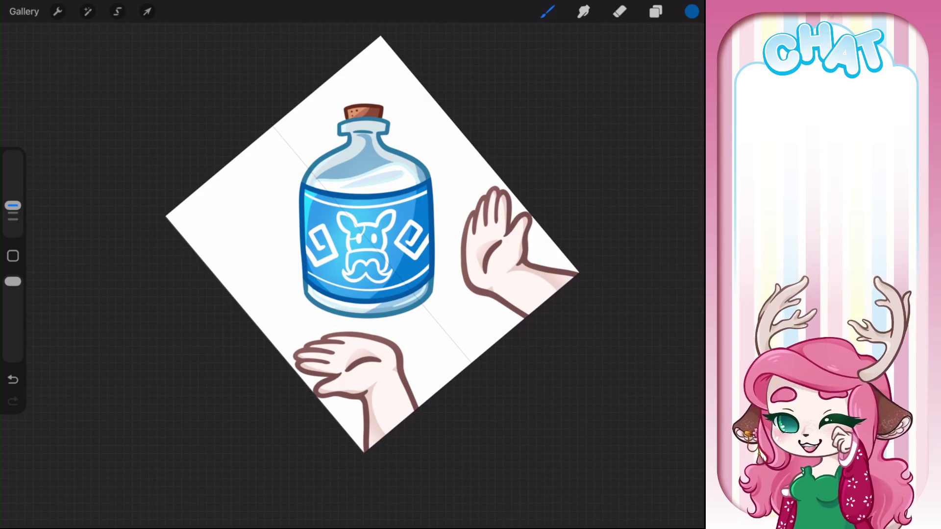
click(656, 12)
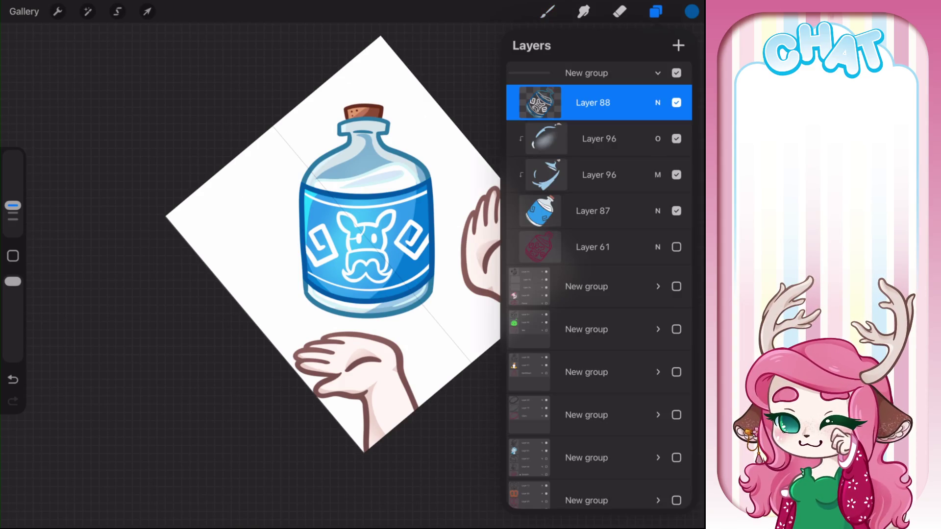
Step: Add Layer 100 clipped above Layer 88 in Multiply, with light blue and the Fine Nozzle 1 airbrush
click(678, 46)
click(539, 102)
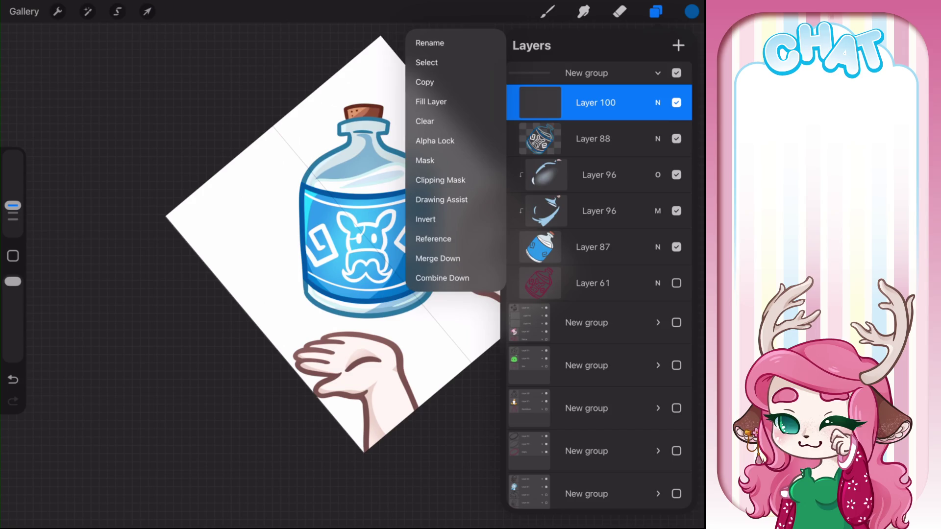
click(440, 180)
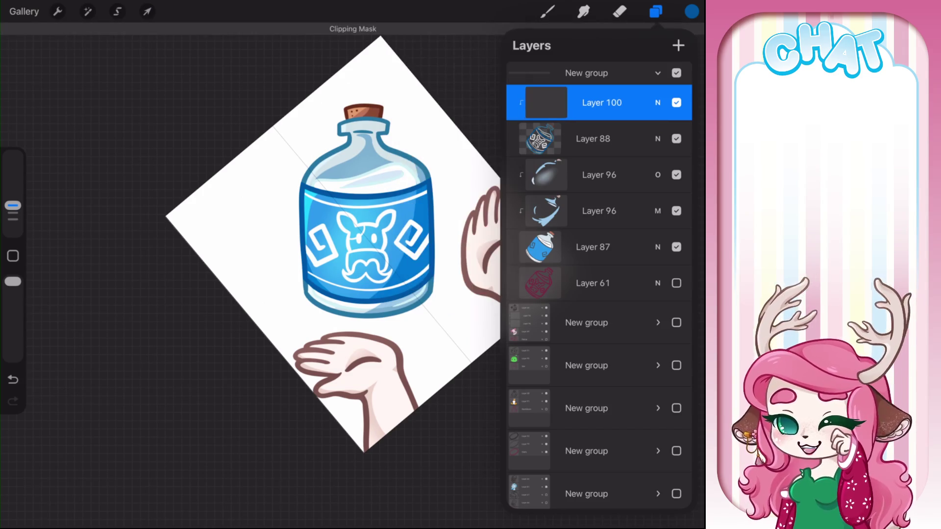
click(657, 103)
scroll(599, 252, up, 5)
click(657, 102)
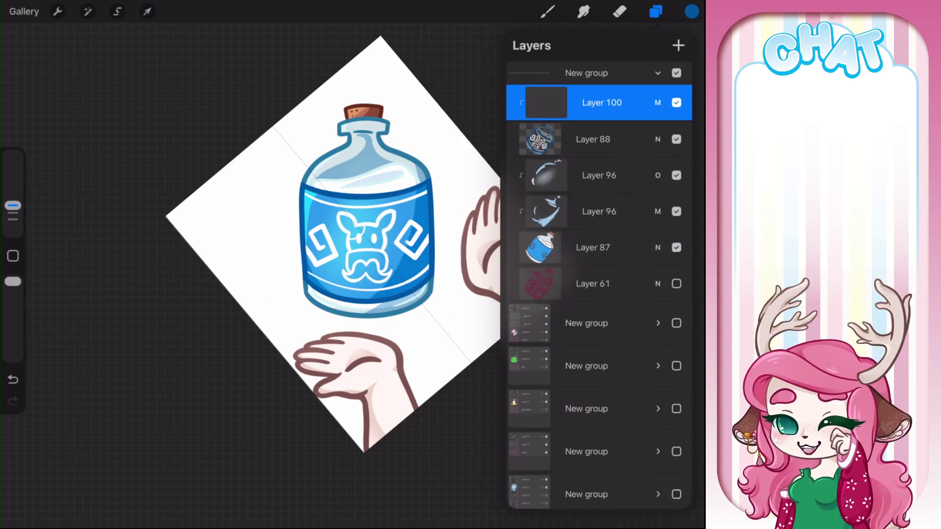
click(691, 12)
click(607, 112)
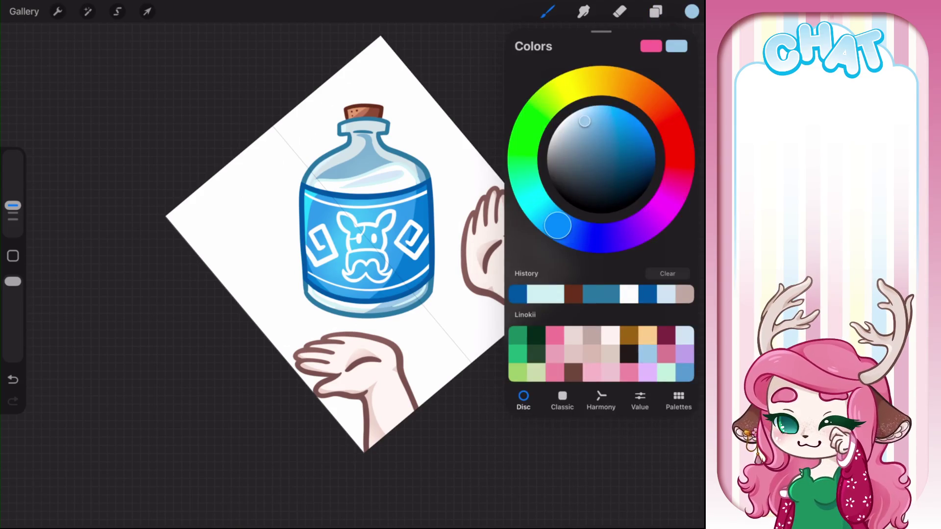
click(547, 11)
click(590, 376)
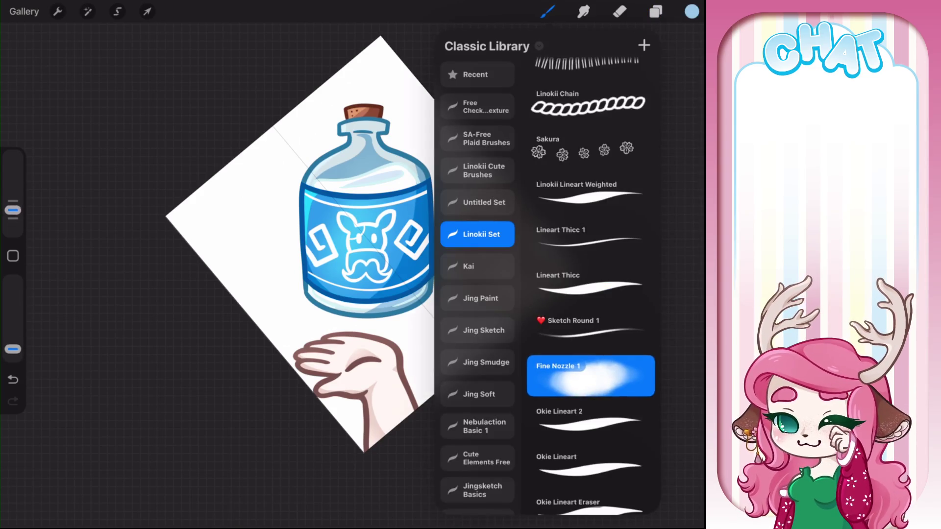
click(455, 289)
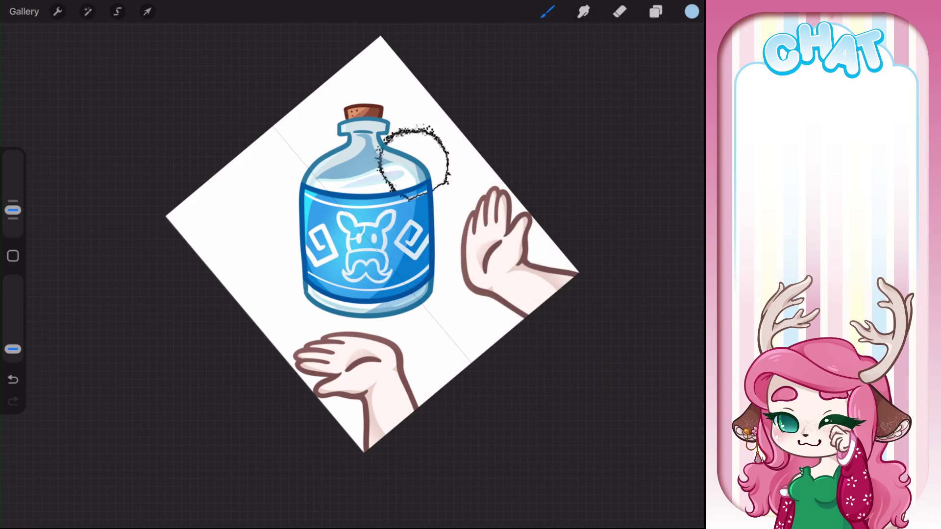
Step: Add clipped Layer 101 in Overlay mode and airbrush a soft glow on the bottle
click(655, 11)
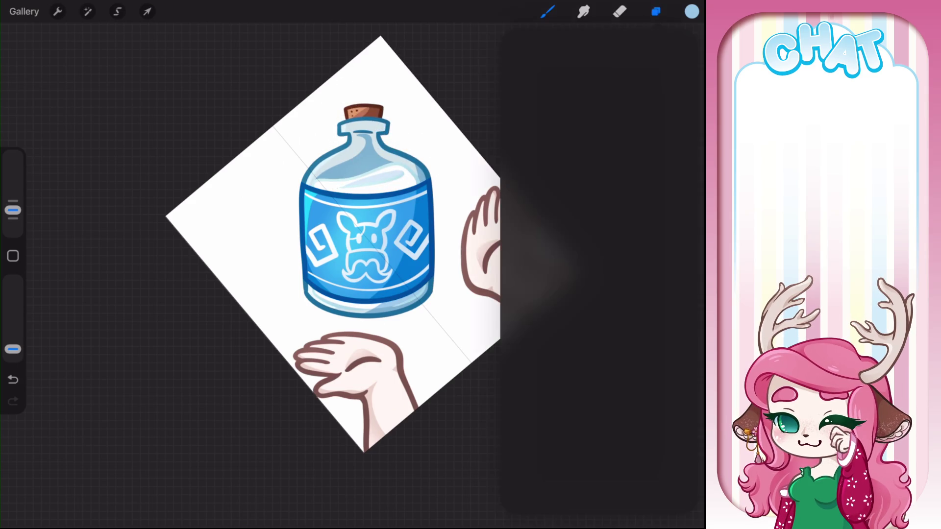
click(678, 45)
click(595, 103)
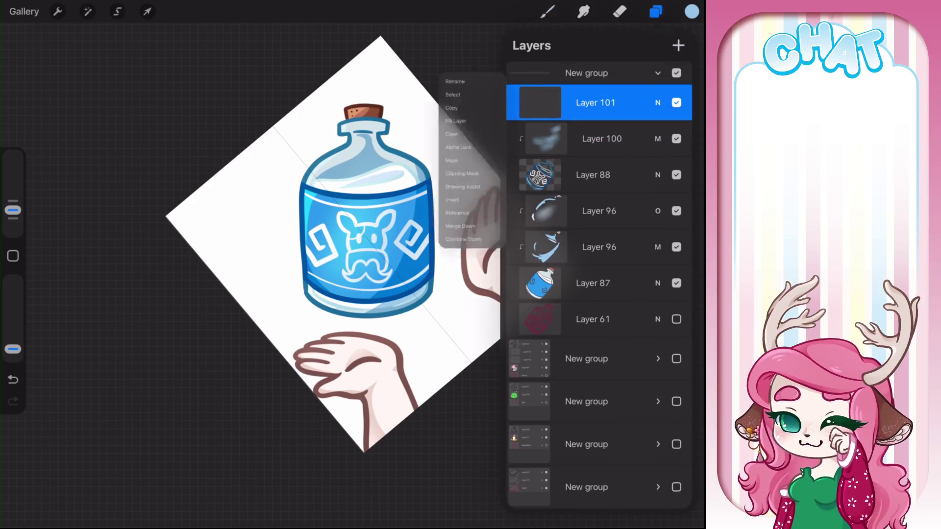
click(440, 180)
click(657, 102)
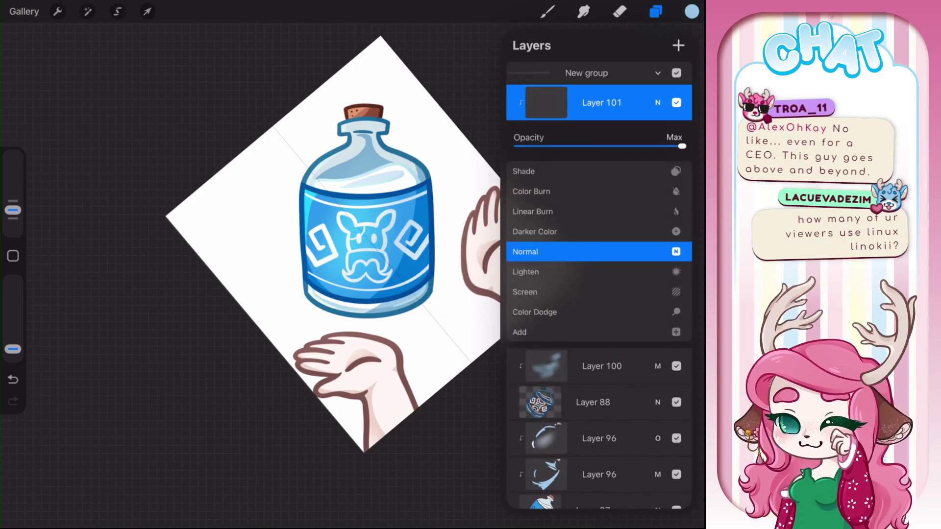
drag(598, 329, 598, 242)
click(526, 282)
click(293, 171)
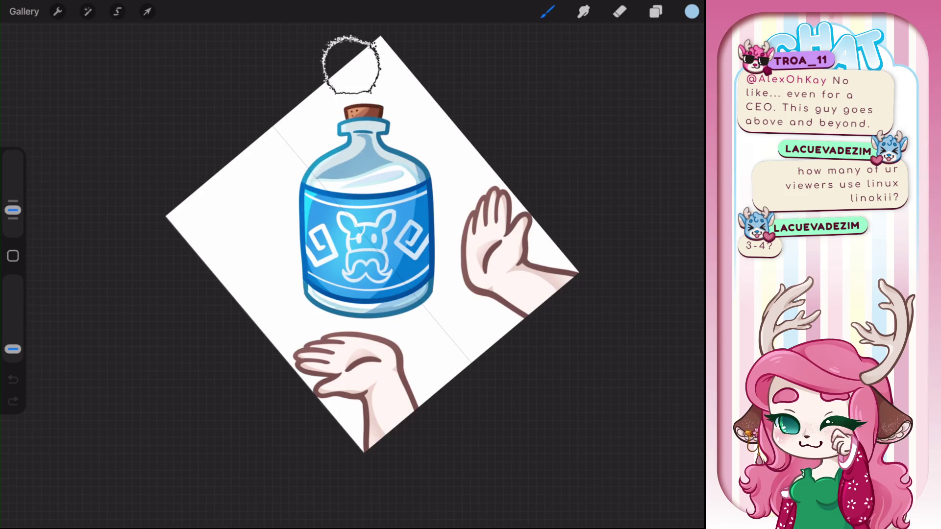
drag(294, 252, 343, 264)
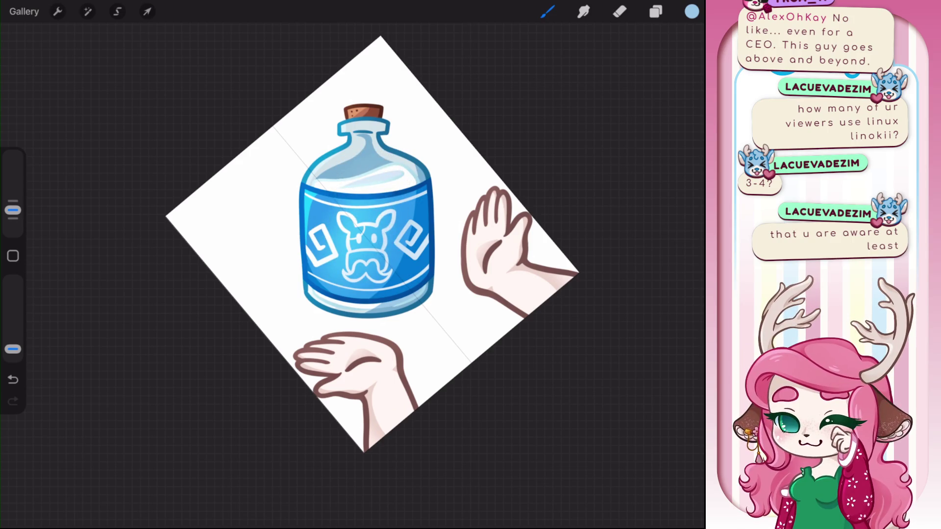
key(ctrl+0)
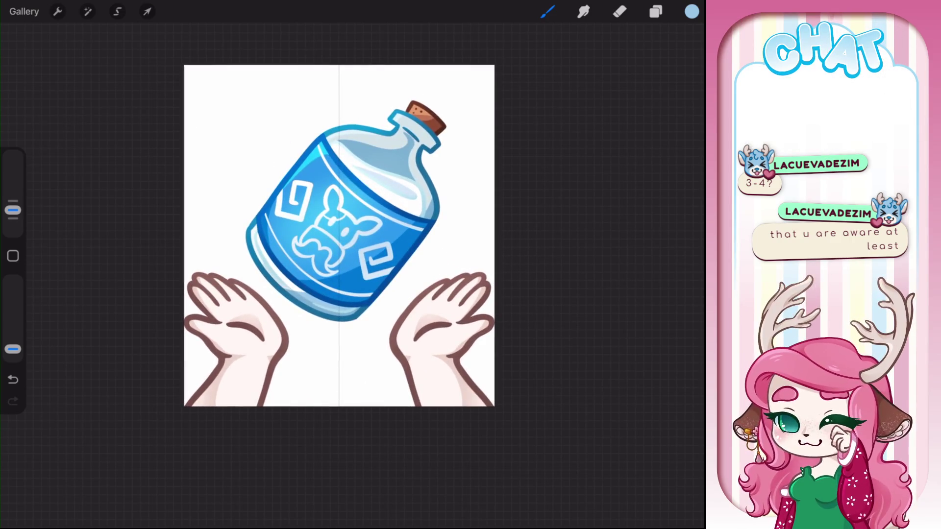
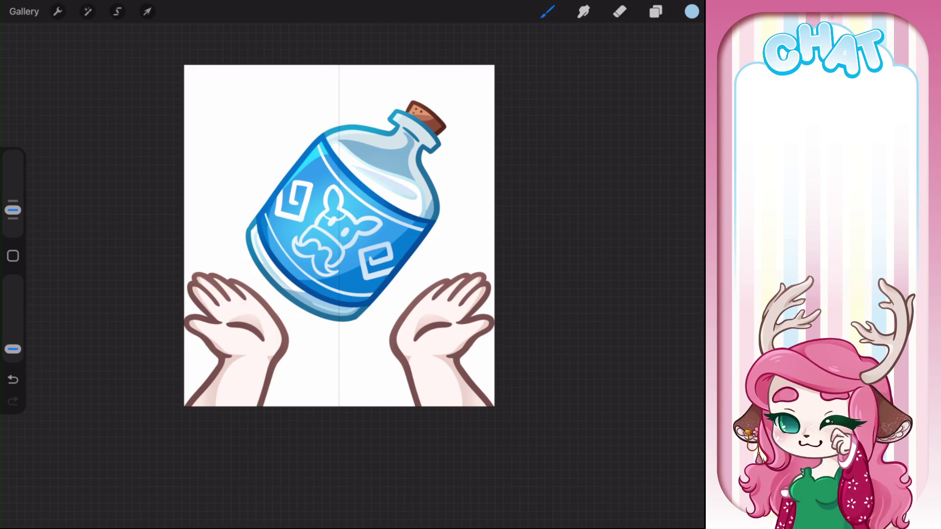
Step: Hide the bottle artwork group, show the axolotl group and expand its layers
click(655, 11)
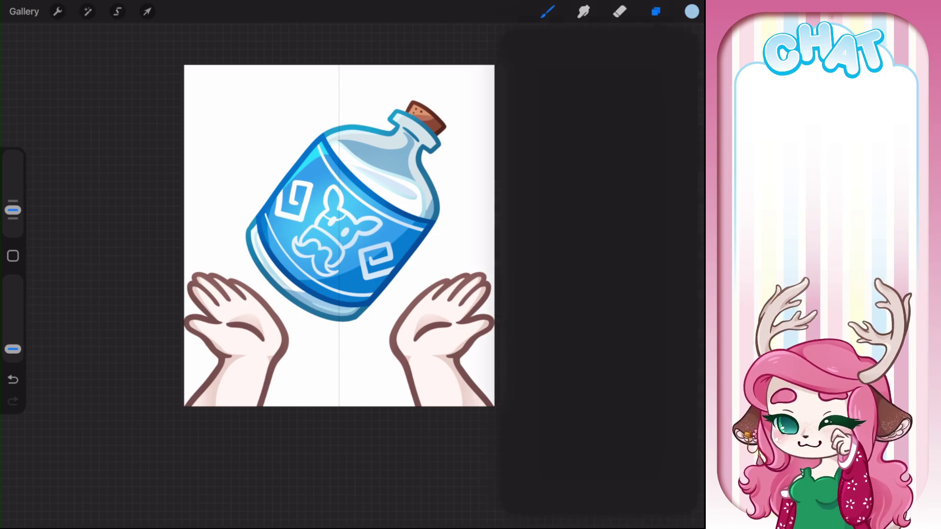
click(657, 73)
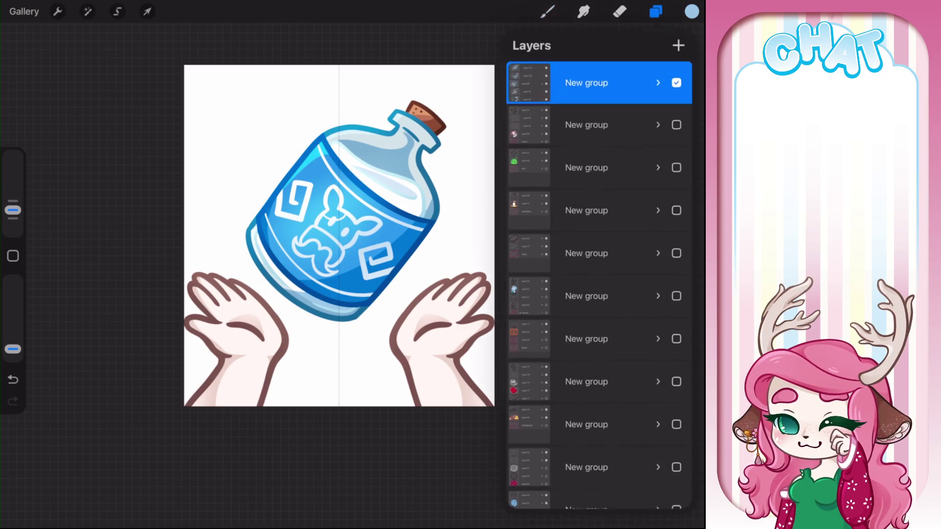
click(676, 125)
click(676, 82)
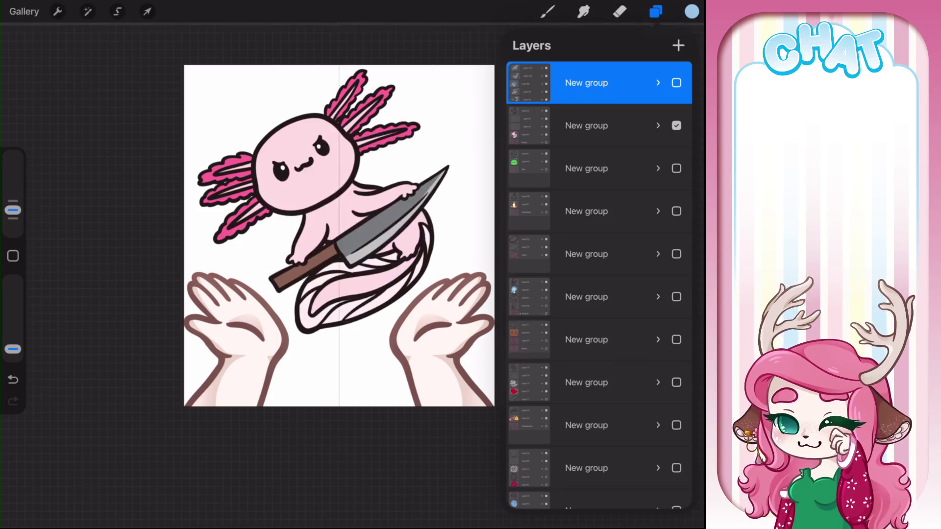
click(657, 125)
click(657, 125)
click(657, 126)
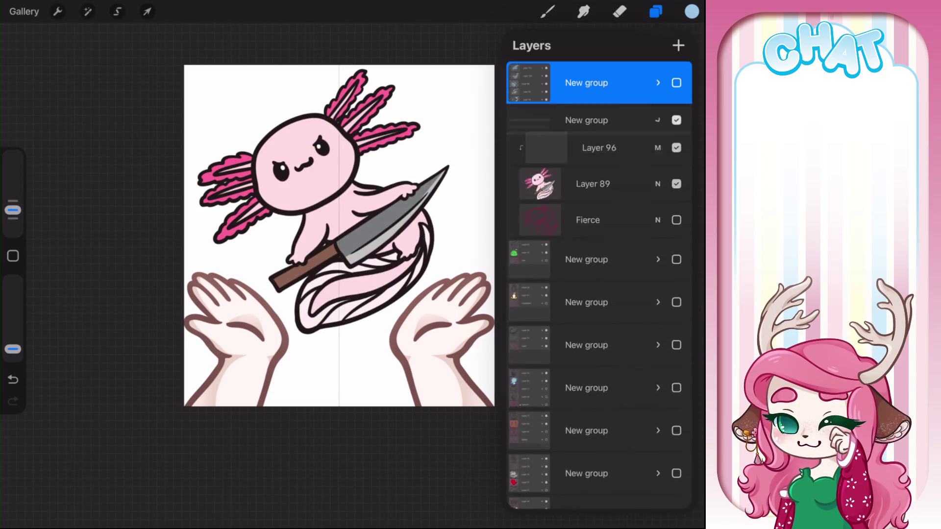
Step: Duplicate both Layer 96 layers and move the two copies to the top of the axolotl group
click(598, 217)
drag(637, 218, 505, 217)
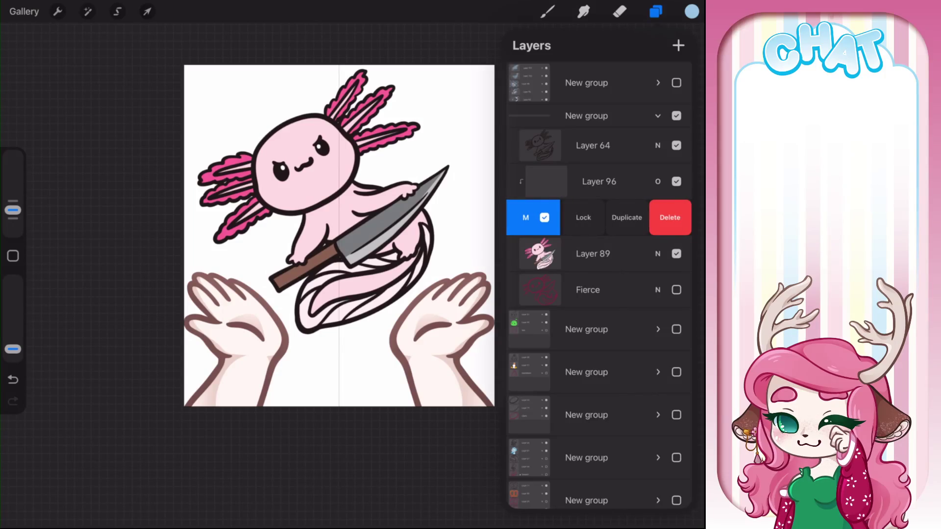
click(626, 217)
drag(637, 181, 505, 181)
click(626, 181)
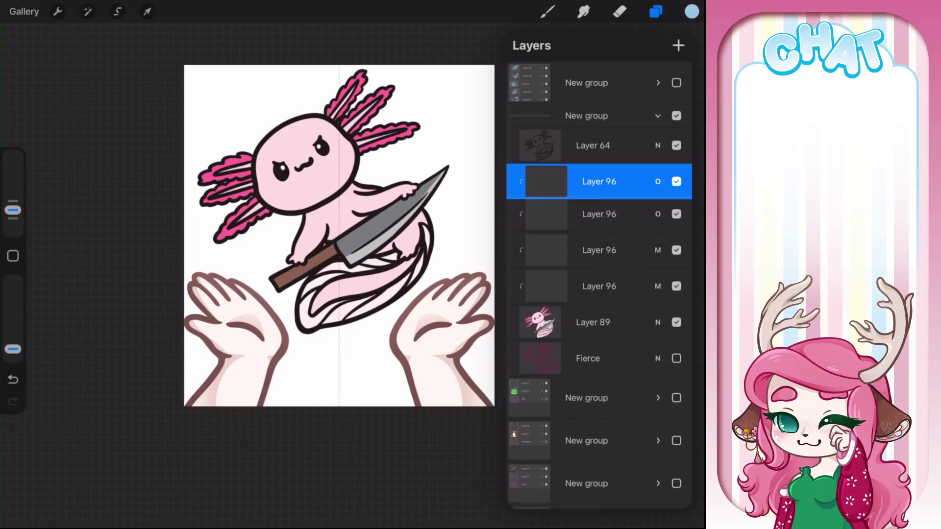
click(598, 218)
drag(563, 253, 637, 254)
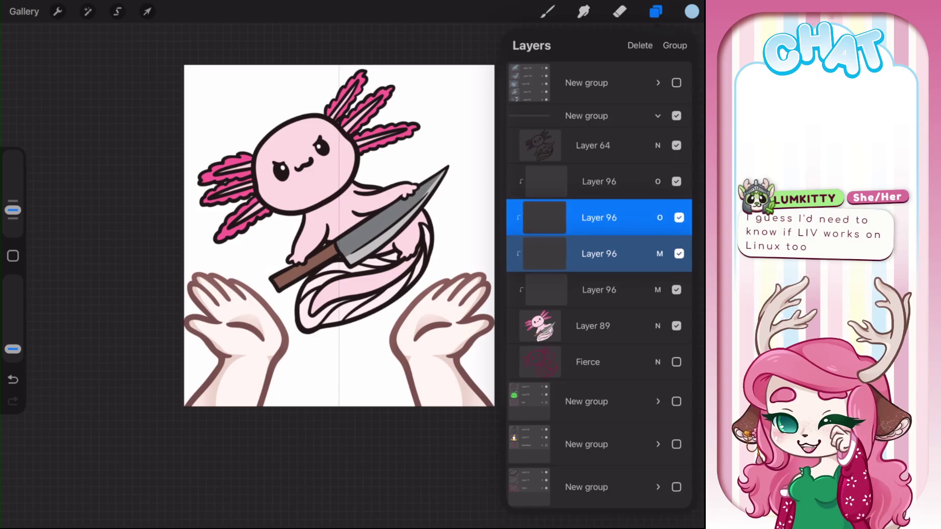
mouse_move(598, 217)
mouse_down()
mouse_move(622, 181)
mouse_move(623, 137)
mouse_up()
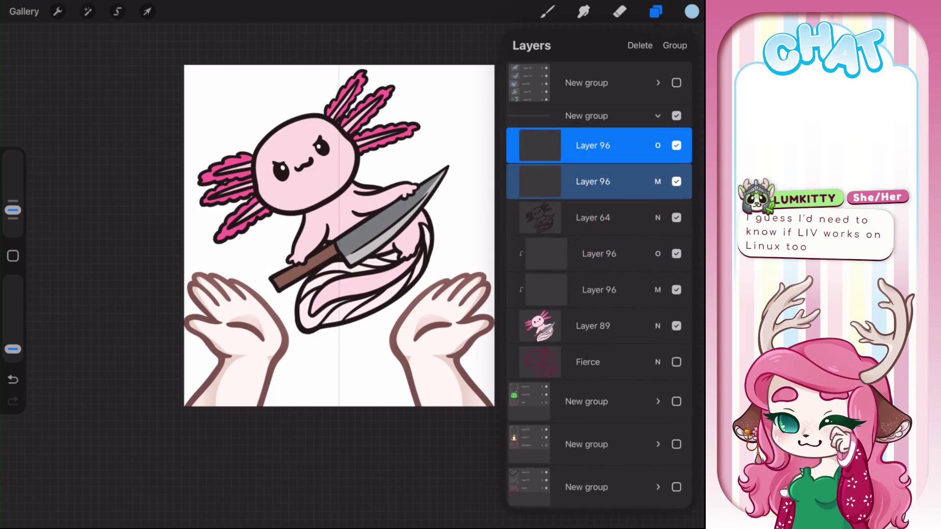
Step: Set the Layer 96 (M) and Layer 96 (O) copies as clipping masks
click(593, 181)
click(539, 181)
click(440, 201)
click(593, 145)
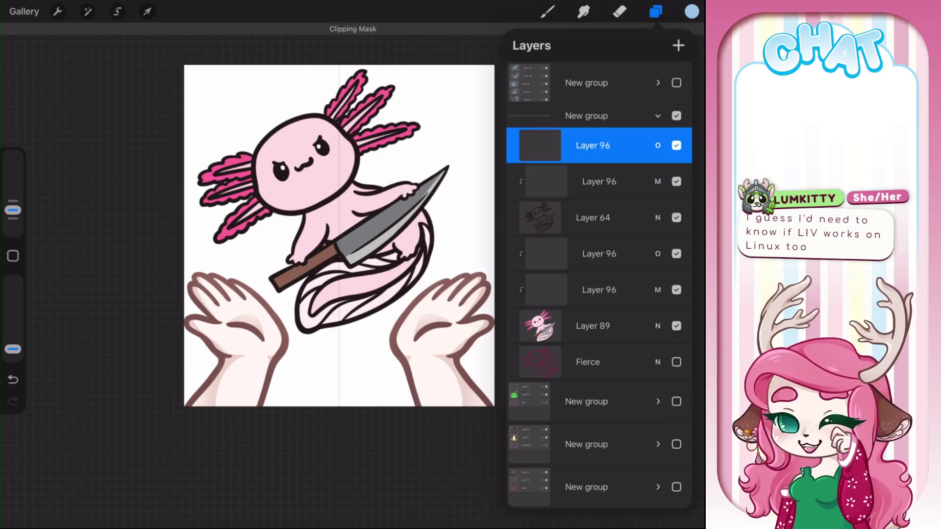
click(539, 145)
click(440, 178)
Step: Duplicate Layer 96 (O) and (M) again and drag the two new copies toward another group
scroll(597, 245, down, 3)
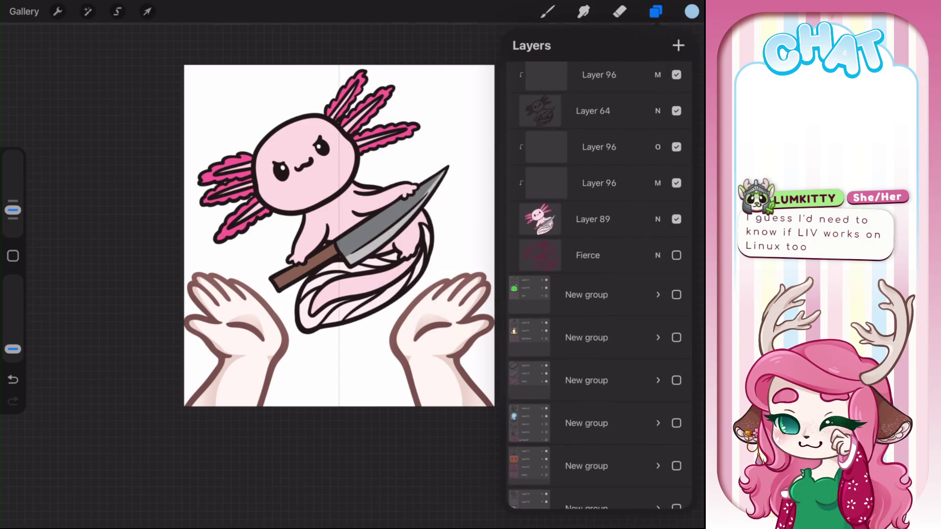
drag(637, 147, 539, 147)
click(625, 147)
drag(637, 219, 539, 219)
click(625, 219)
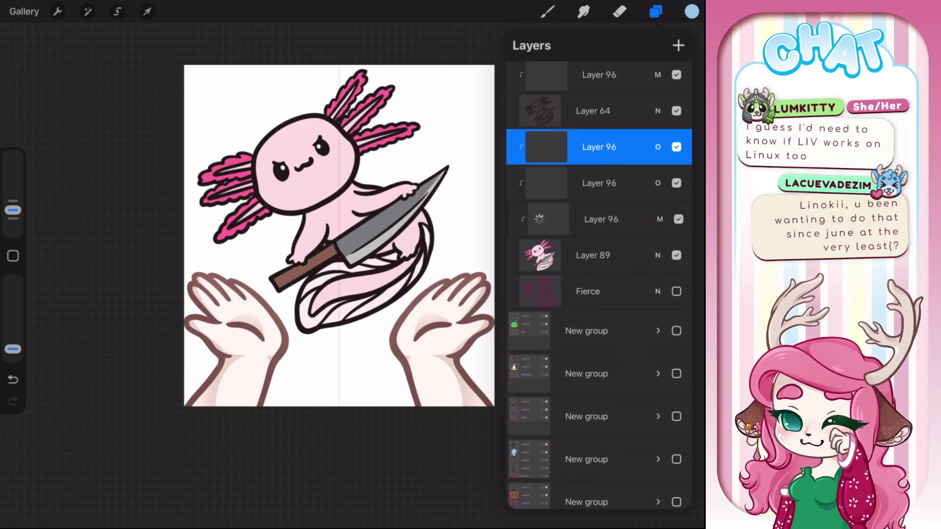
mouse_move(637, 183)
mouse_down()
mouse_move(539, 183)
mouse_move(637, 183)
mouse_up()
click(625, 183)
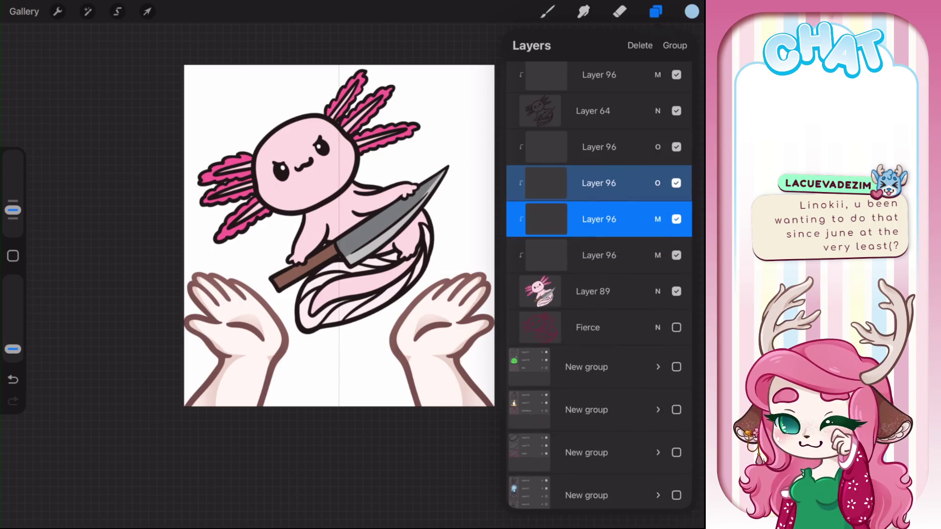
drag(597, 219, 610, 316)
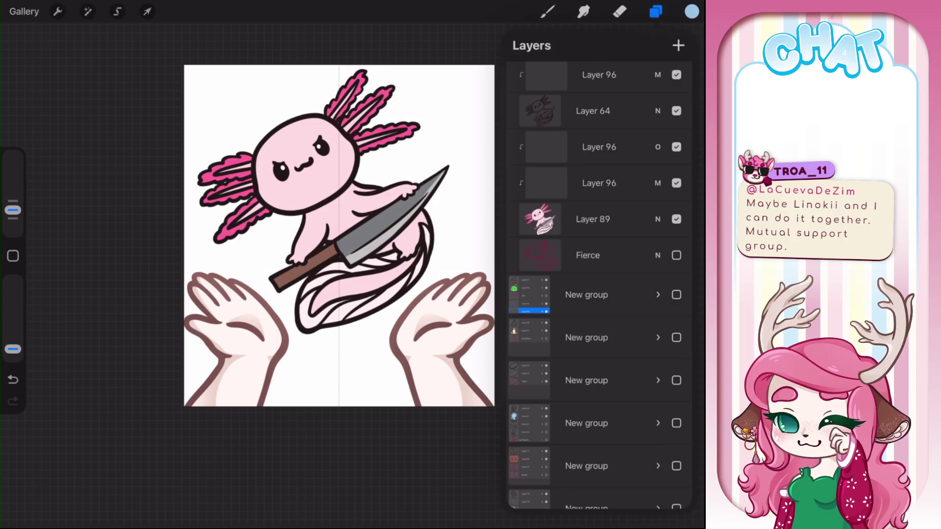
Step: Scroll the Layers panel down to the group beneath the axolotl group
scroll(599, 294, down, 2)
Step: Select the lower Layer 96 (M) and choose a light pink paint colour
click(598, 133)
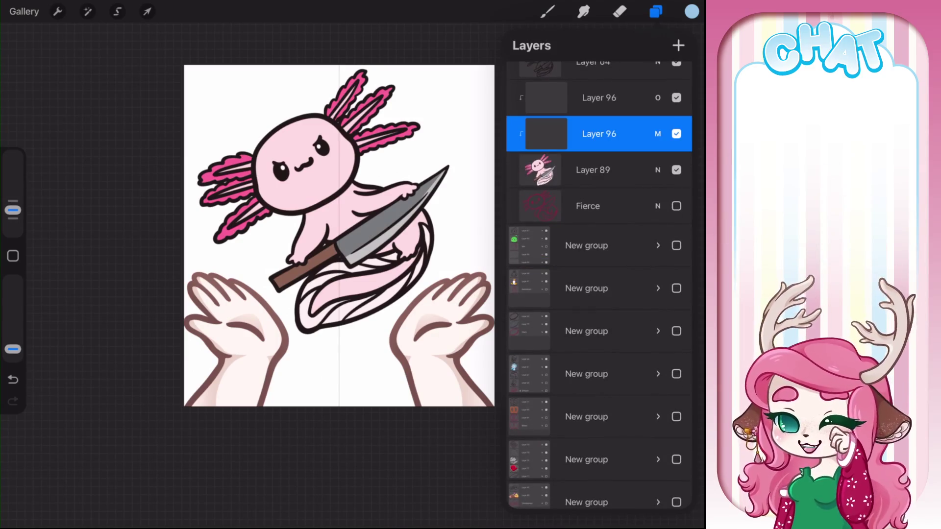
scroll(294, 220, up, 3)
scroll(294, 245, down, 3)
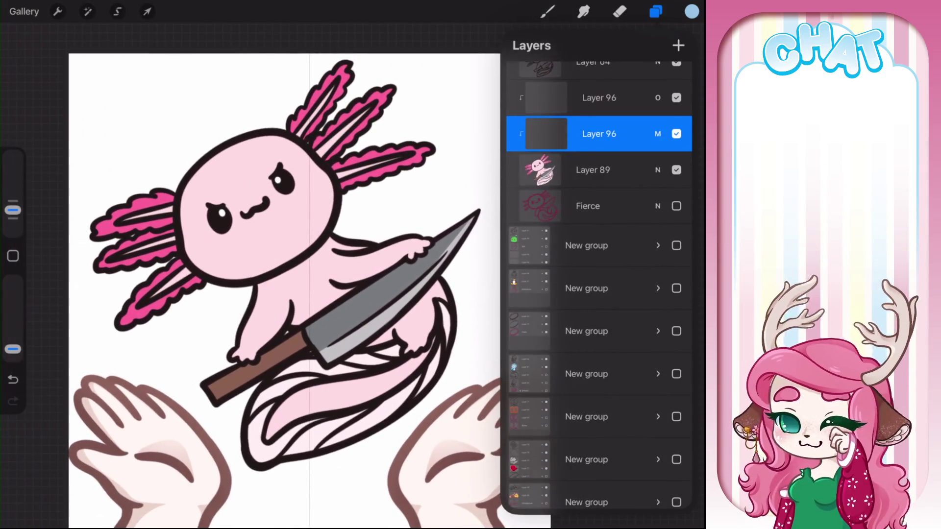
click(691, 11)
click(610, 371)
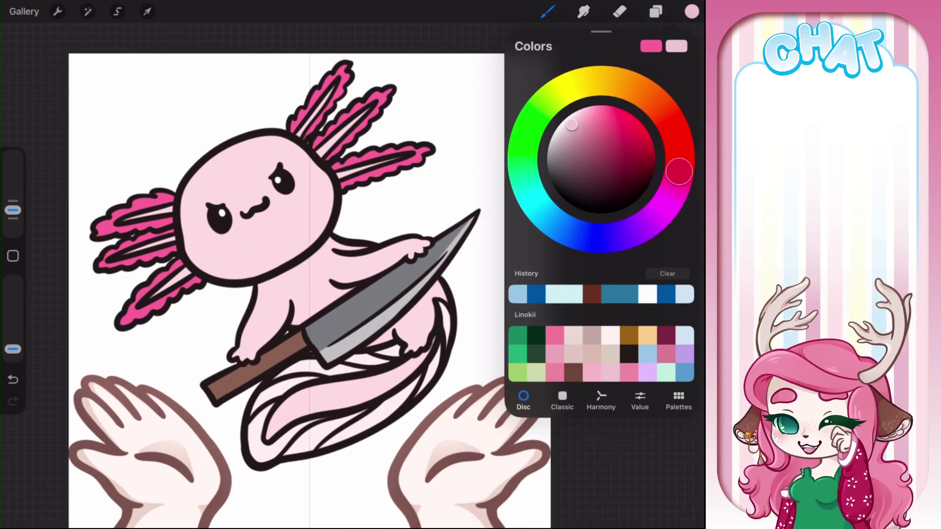
click(656, 11)
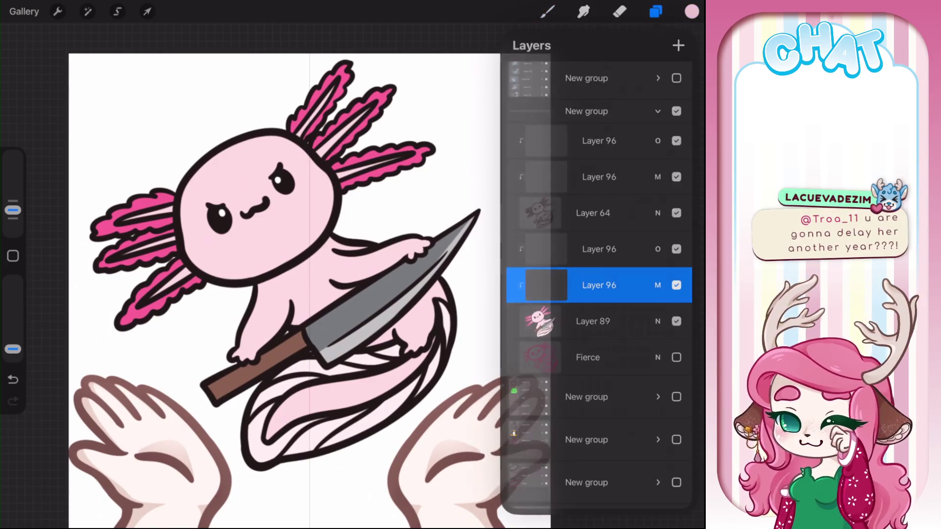
click(656, 11)
key(ctrl+z)
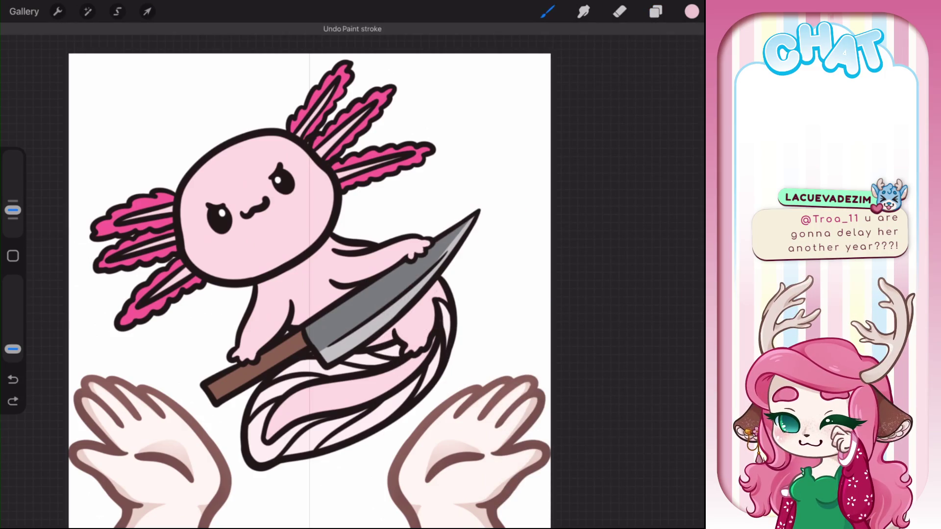
Step: Switch to a shading brush and paint darker pink shading down the tail and body
click(547, 11)
click(588, 185)
drag(431, 294, 355, 434)
key(ctrl+z)
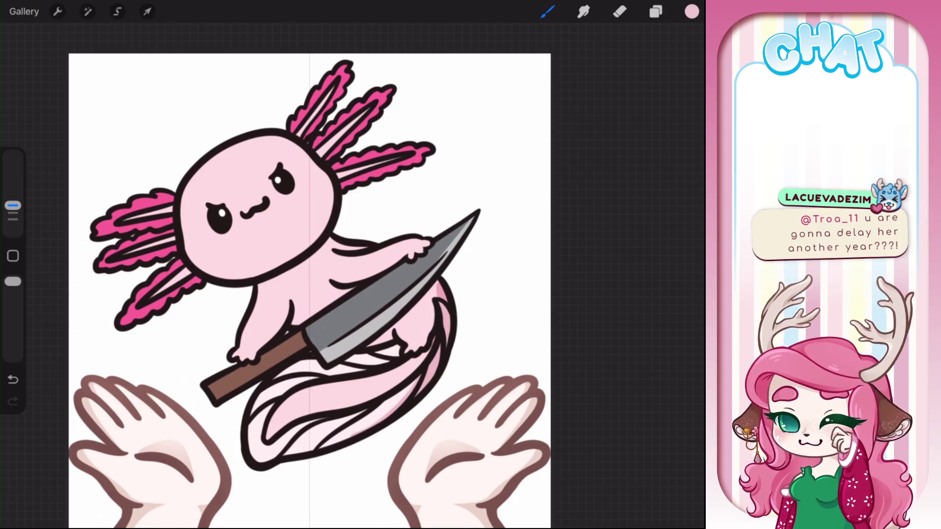
drag(309, 289, 323, 274)
scroll(343, 264, up, 3)
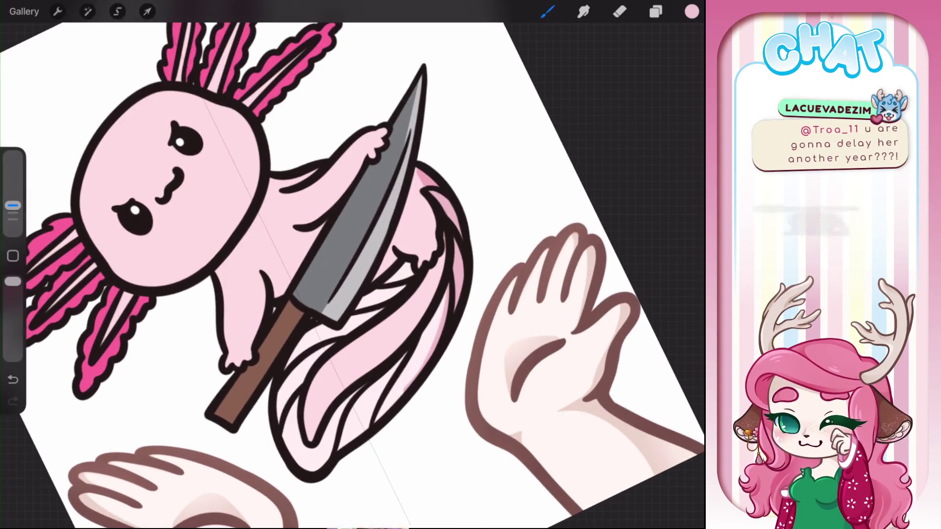
drag(382, 353, 311, 429)
drag(441, 248, 410, 318)
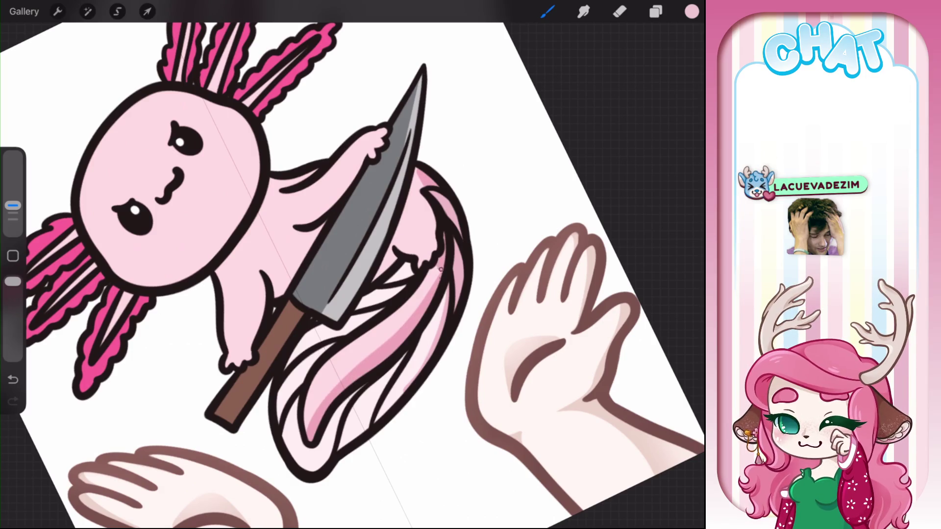
drag(421, 274, 326, 391)
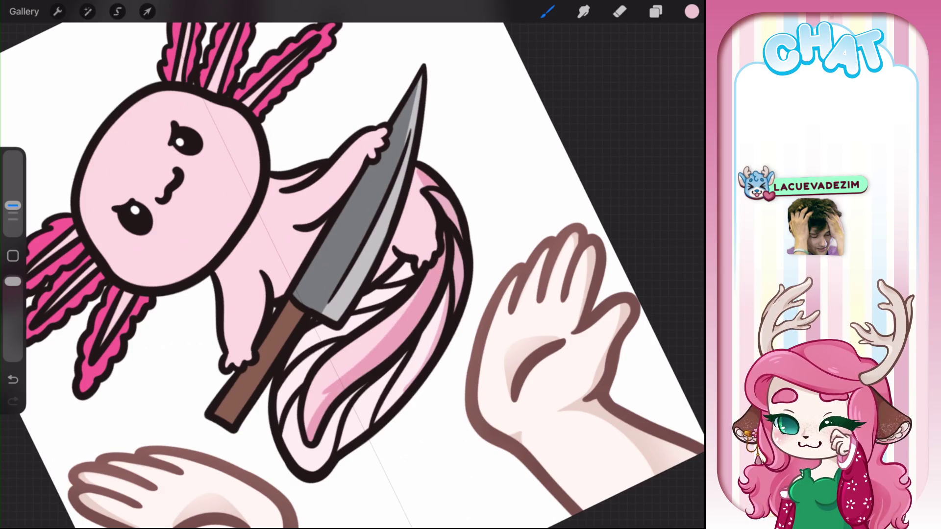
drag(310, 430, 327, 392)
Step: Shade the tail strands running alongside the knife edge
scroll(353, 265, down, 5)
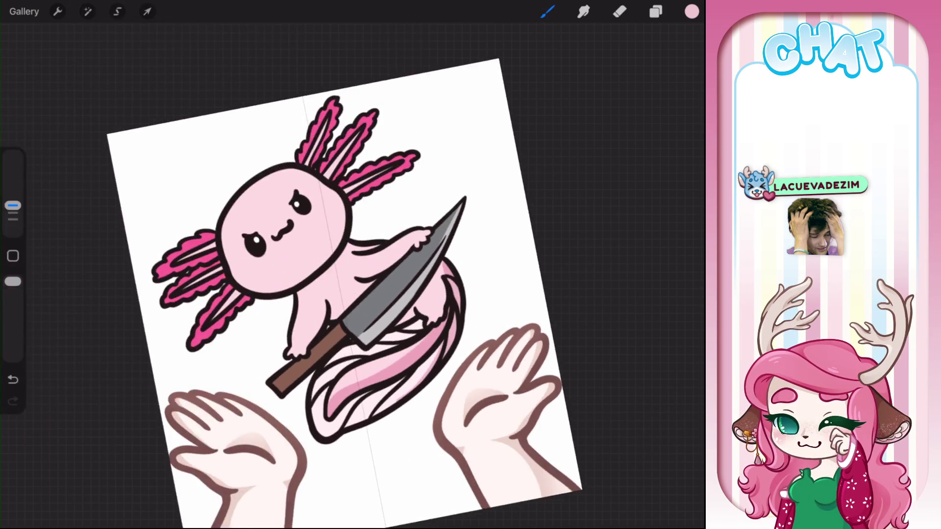
scroll(343, 275, up, 5)
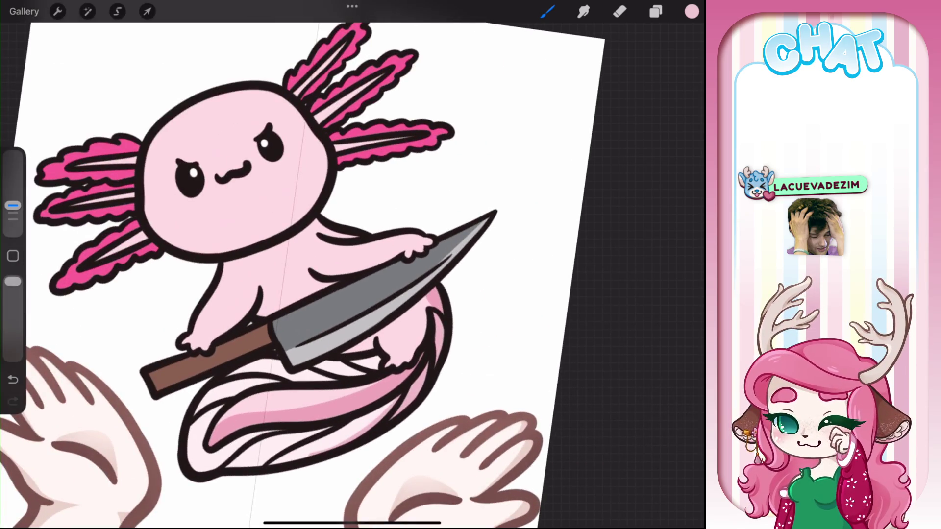
scroll(343, 274, up, 5)
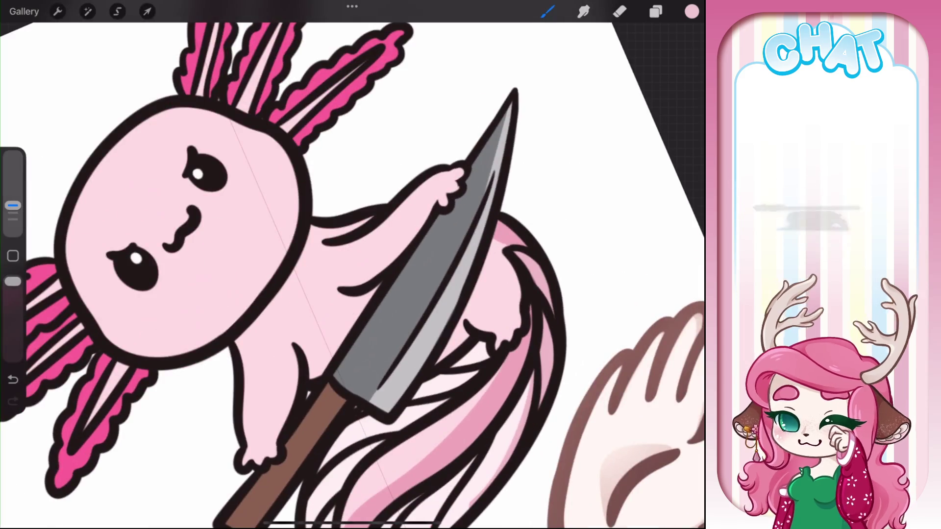
mouse_move(448, 348)
mouse_down()
mouse_move(483, 248)
mouse_move(488, 289)
mouse_up()
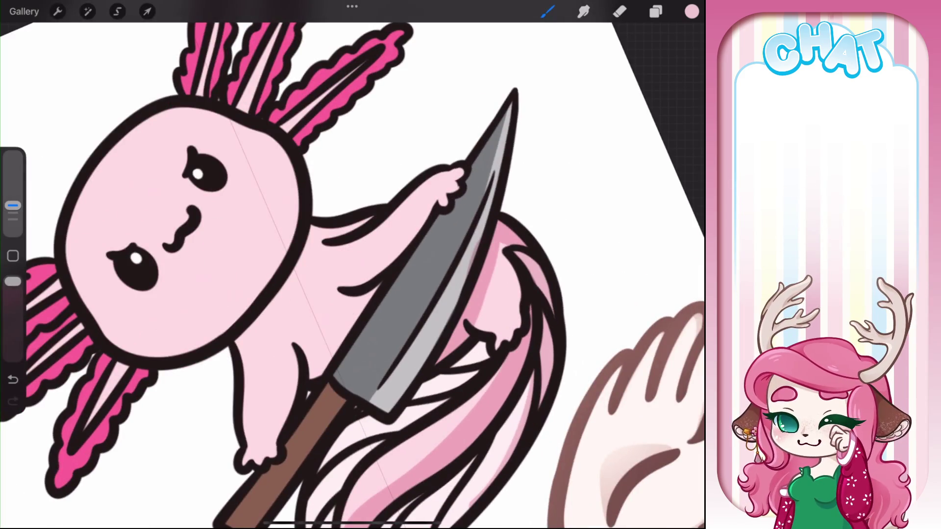
drag(500, 233, 448, 343)
click(620, 10)
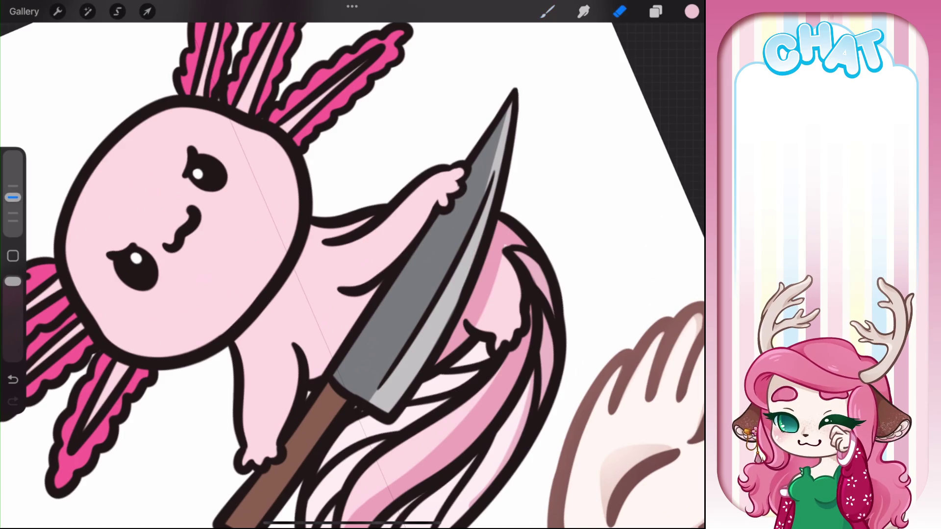
click(547, 10)
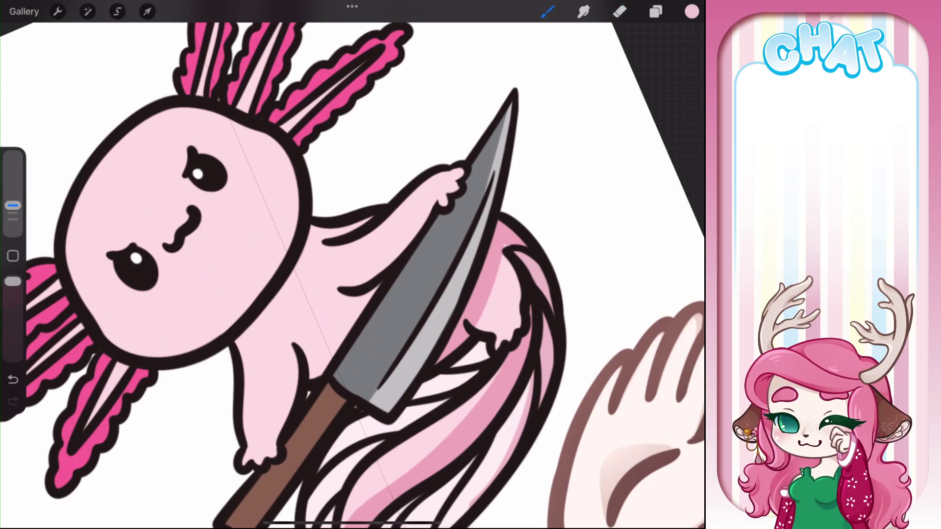
Step: Shade under the arm, beside the leg, along the arm by the blade, and on the hand
drag(343, 265, 353, 206)
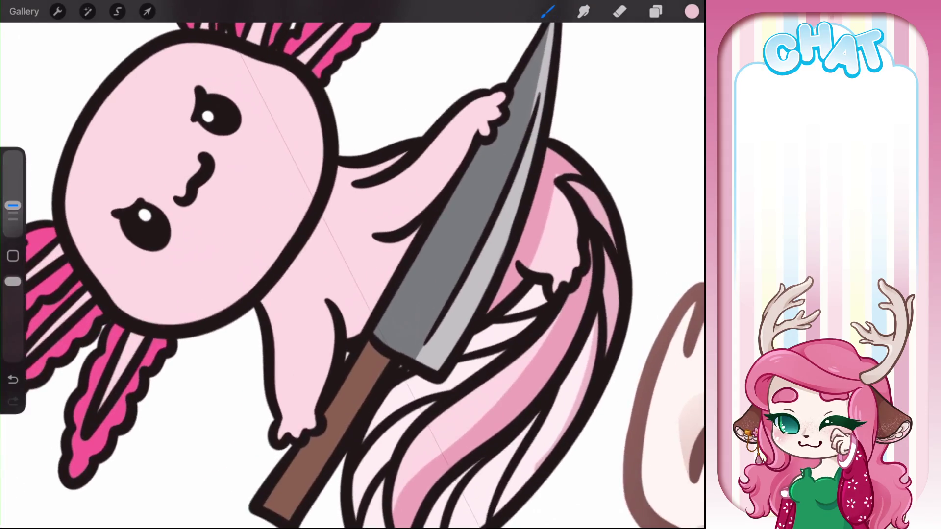
drag(343, 265, 374, 274)
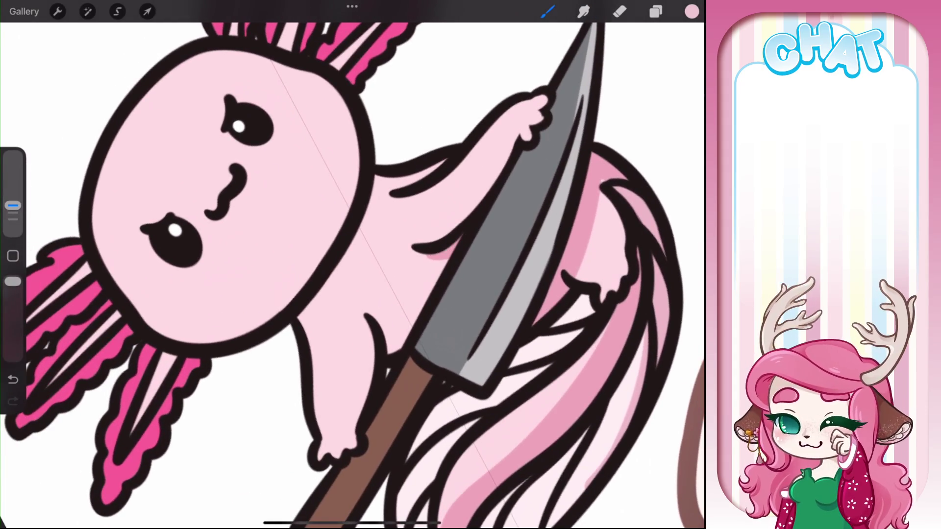
drag(418, 252, 440, 256)
mouse_move(378, 318)
mouse_down()
mouse_move(396, 351)
mouse_move(344, 455)
mouse_up()
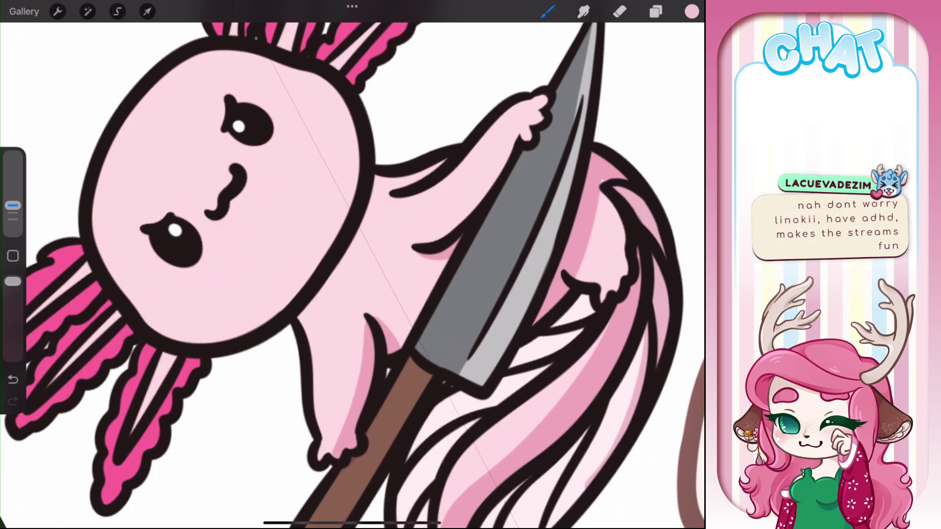
drag(543, 102, 483, 196)
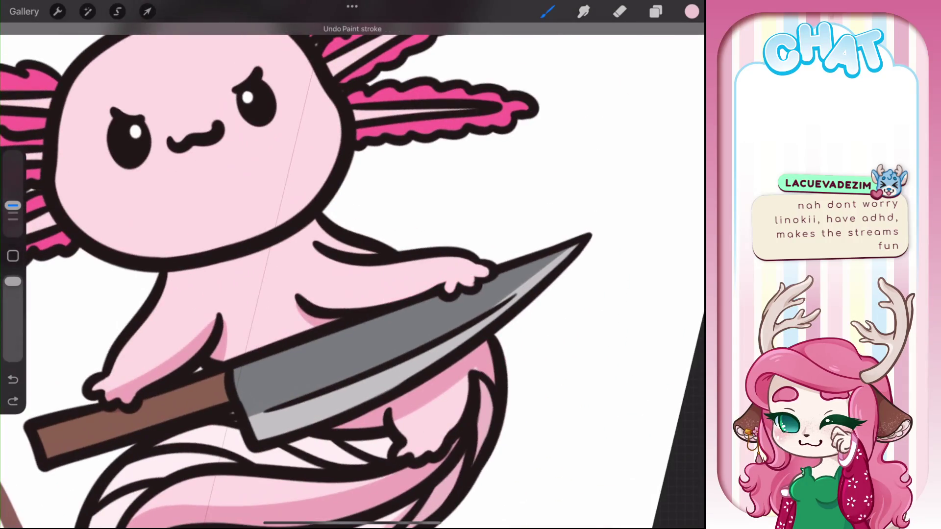
drag(458, 267, 487, 277)
drag(343, 245, 392, 264)
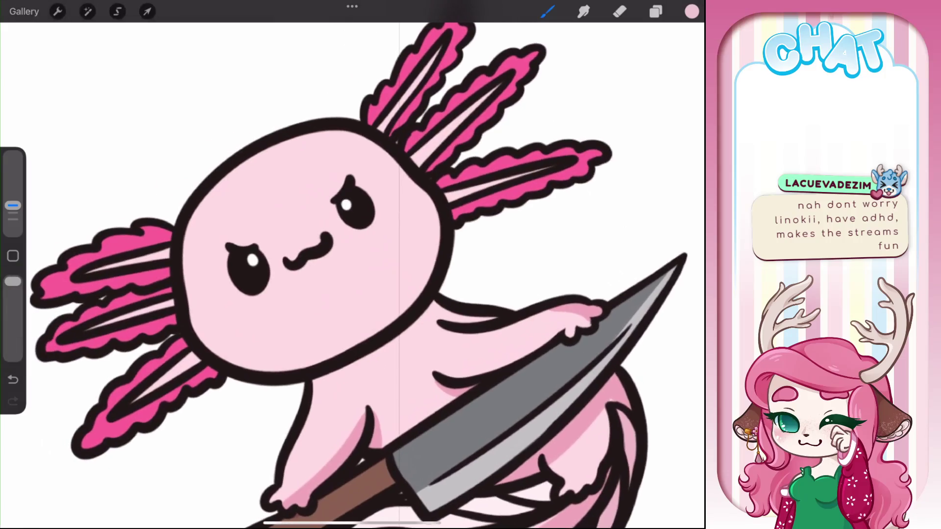
Step: Shade the right side of the head and the right and middle upper gills, erasing excess
drag(345, 132, 411, 340)
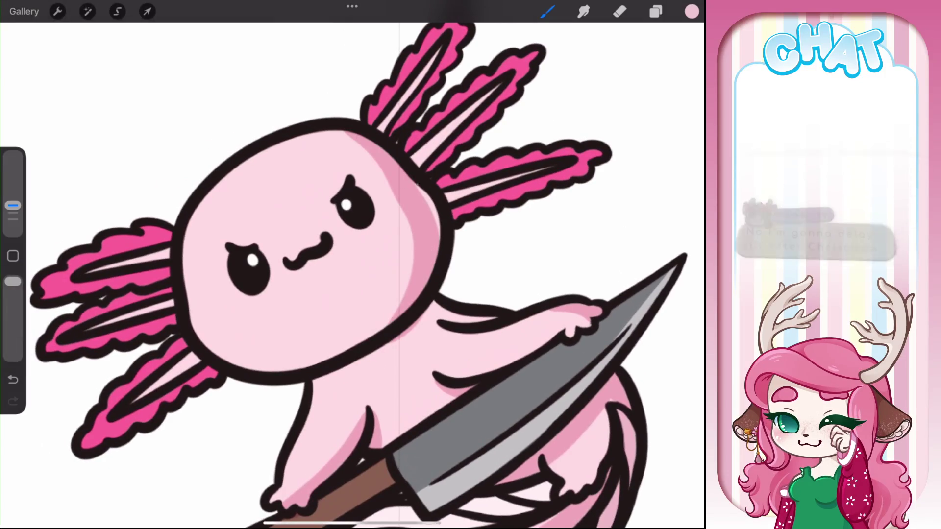
key(ctrl+z)
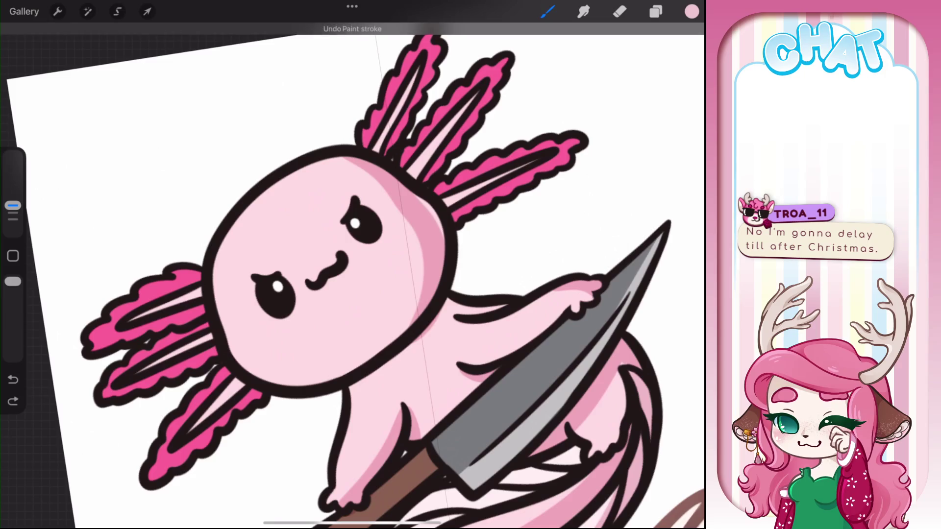
drag(483, 216, 552, 142)
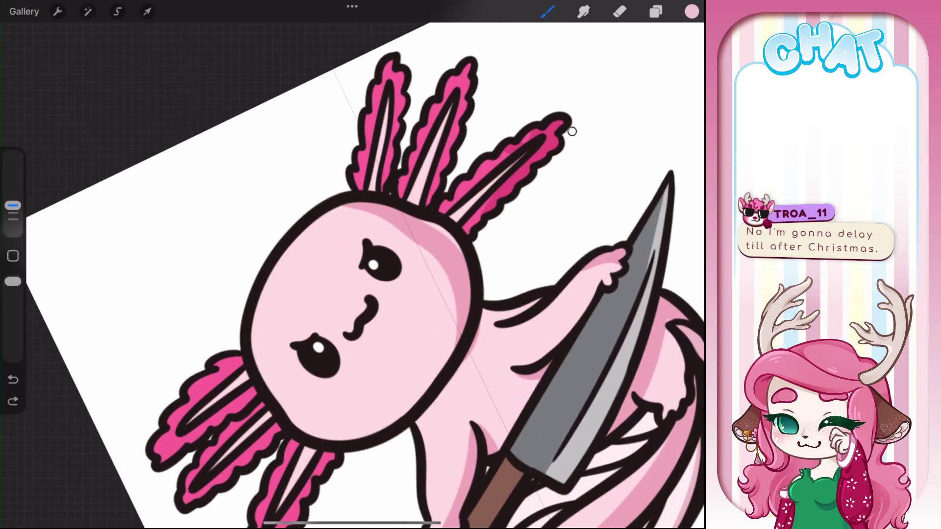
mouse_move(456, 123)
mouse_down()
mouse_move(421, 201)
mouse_move(463, 101)
mouse_move(403, 216)
mouse_up()
click(619, 11)
click(548, 11)
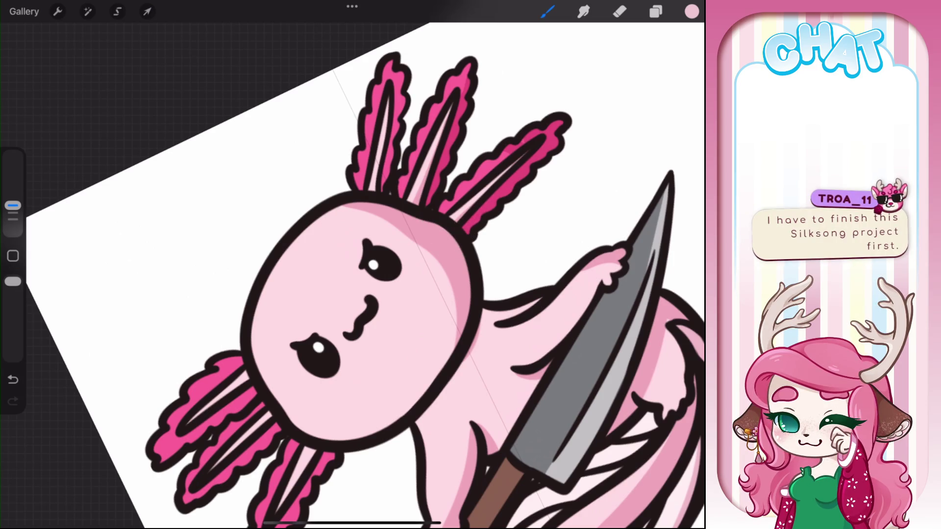
Step: Shade the inner left upper gill and the middle and left lower gill strands
drag(376, 188, 401, 98)
drag(343, 314, 318, 196)
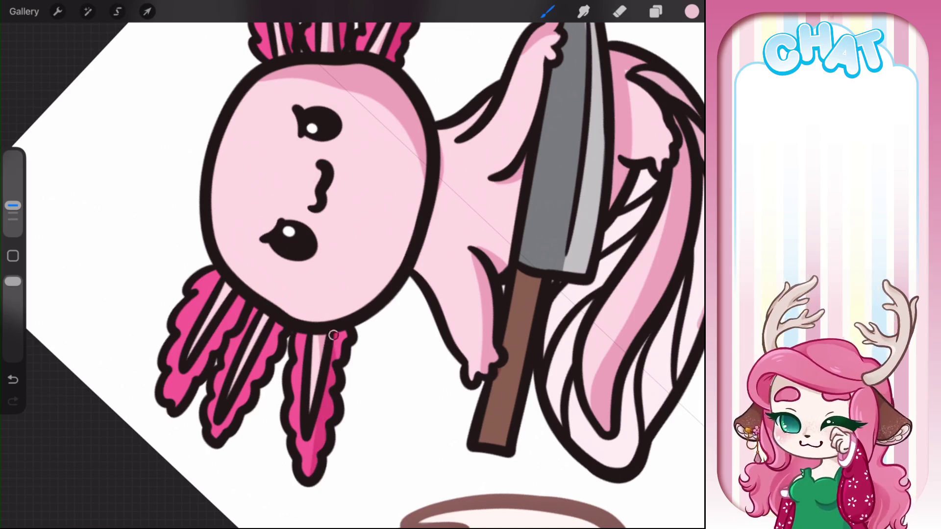
drag(279, 326, 244, 401)
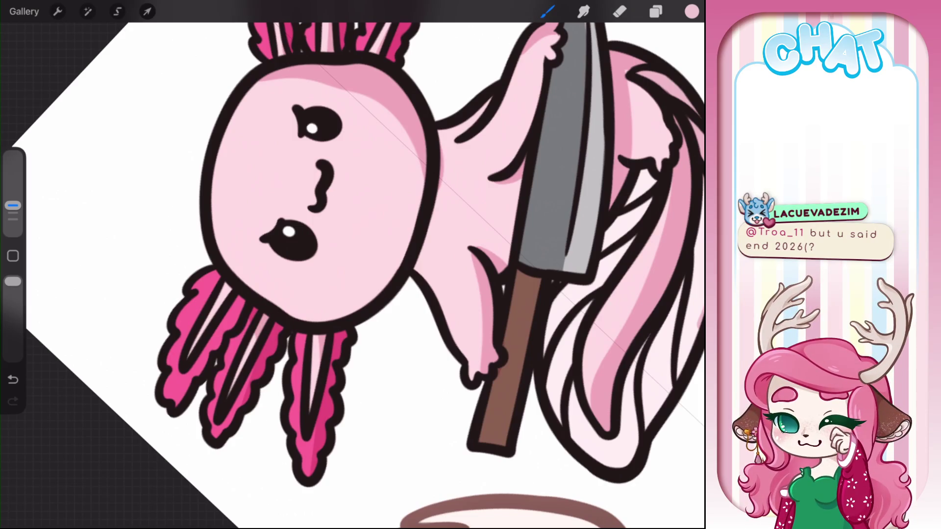
mouse_move(222, 281)
mouse_down()
mouse_move(229, 346)
mouse_move(192, 386)
mouse_up()
drag(313, 221, 342, 274)
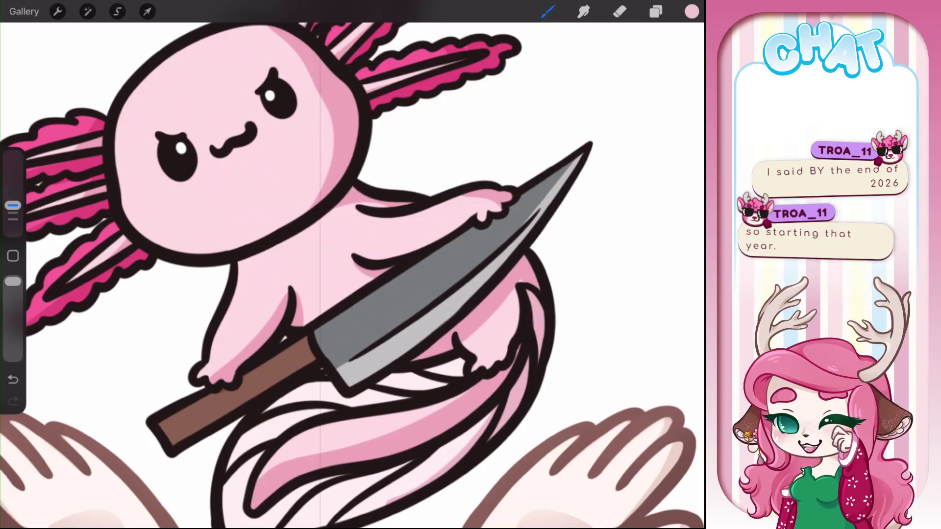
scroll(353, 275, down, 3)
Step: Select the layer above, then add a light pink highlight on the face's lower-left edge
click(655, 11)
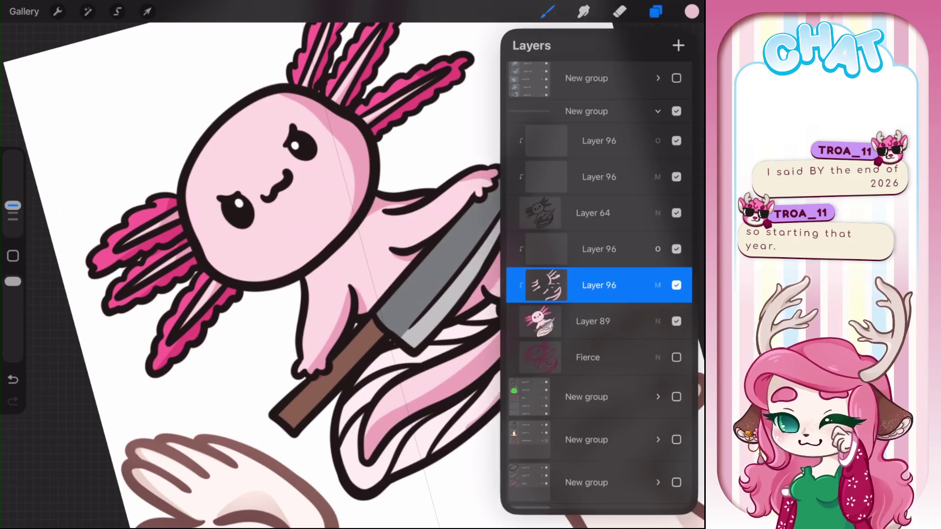
click(597, 248)
click(691, 12)
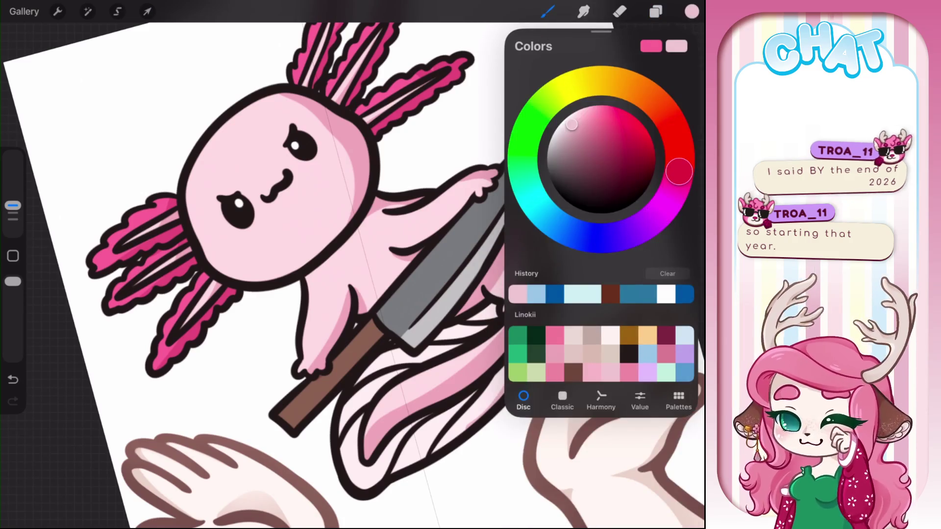
click(691, 11)
drag(213, 132, 208, 265)
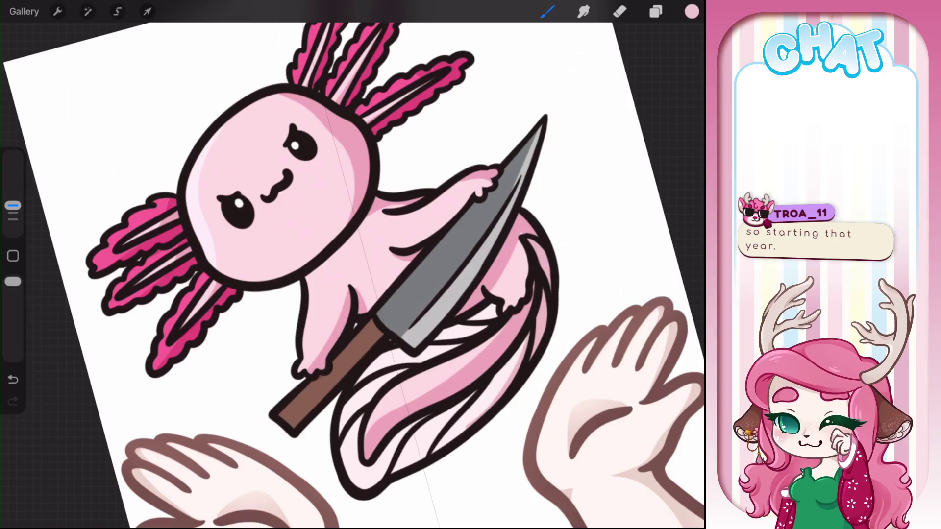
key(ctrl+z)
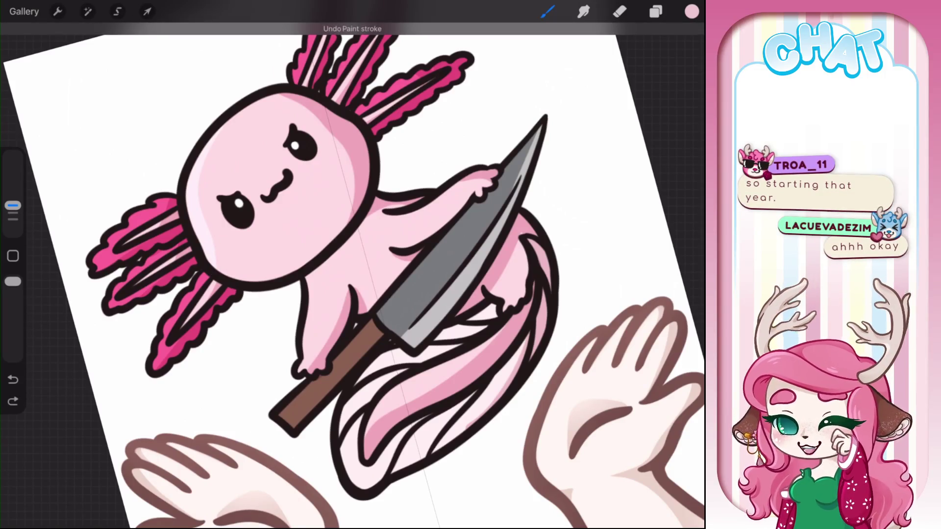
drag(216, 253, 259, 288)
scroll(353, 265, up, 3)
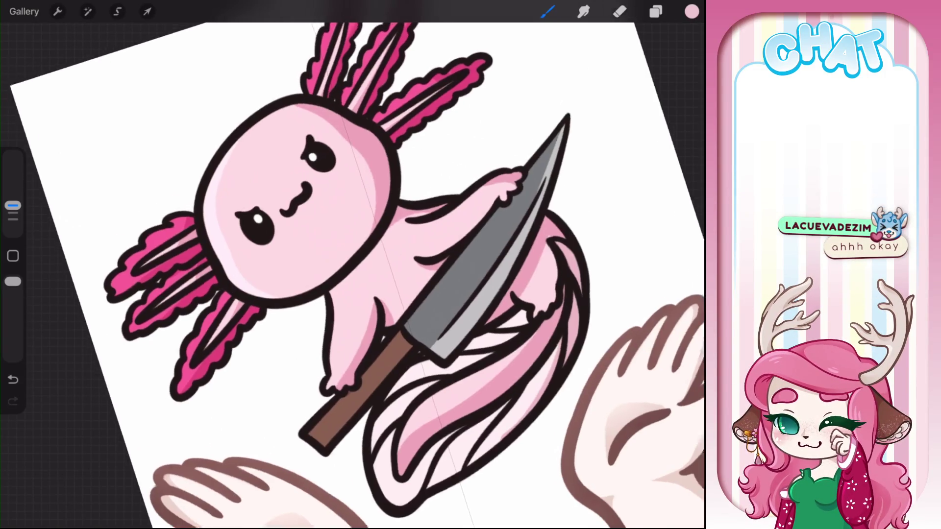
Step: Highlight the upper-left, middle and right upper gills plus the three left gill strands
drag(345, 110, 384, 35)
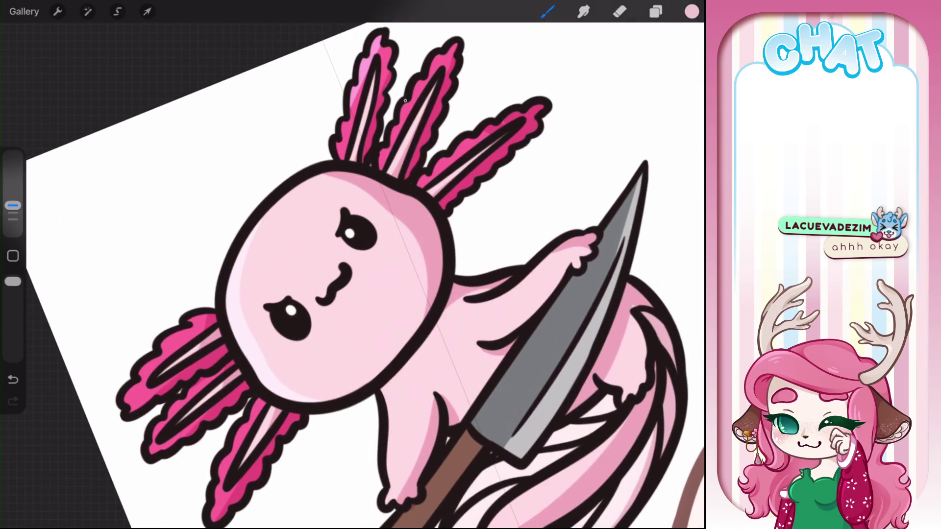
drag(414, 95, 455, 45)
drag(392, 145, 416, 92)
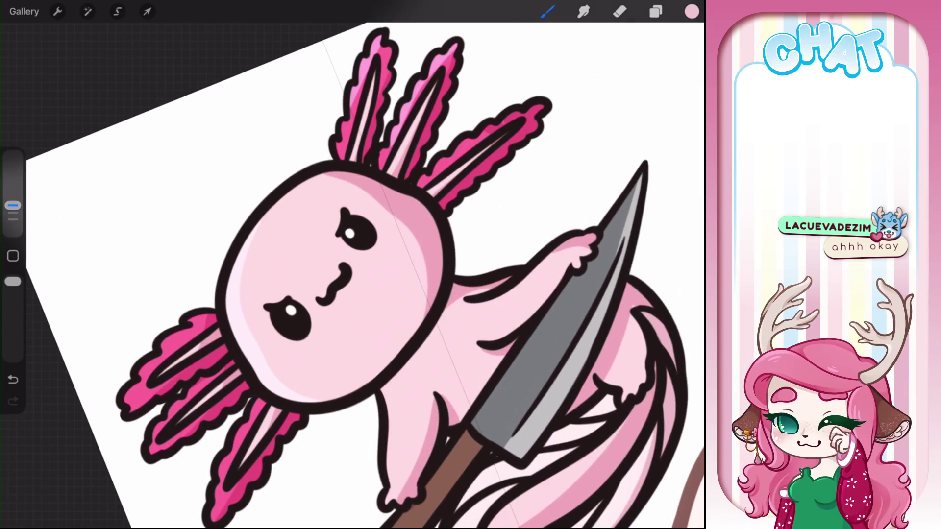
drag(437, 169, 536, 107)
drag(333, 284, 417, 206)
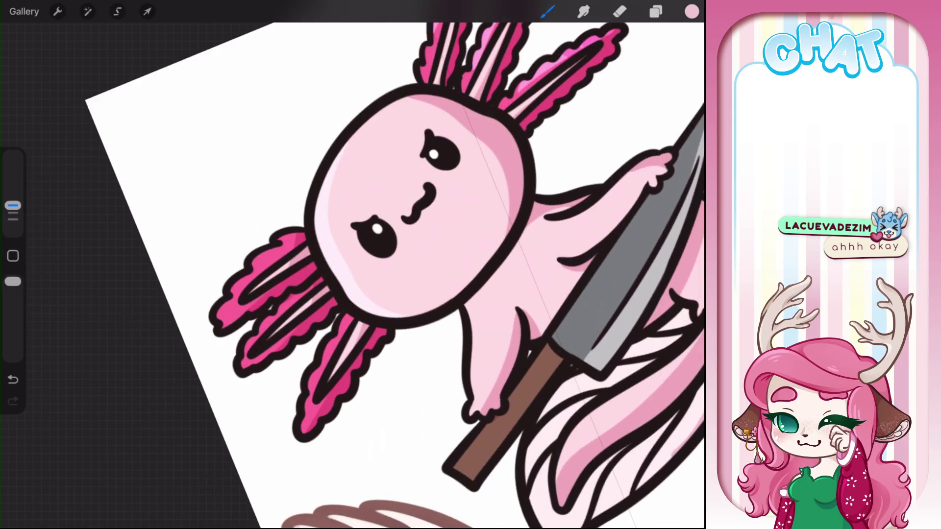
drag(219, 319, 268, 252)
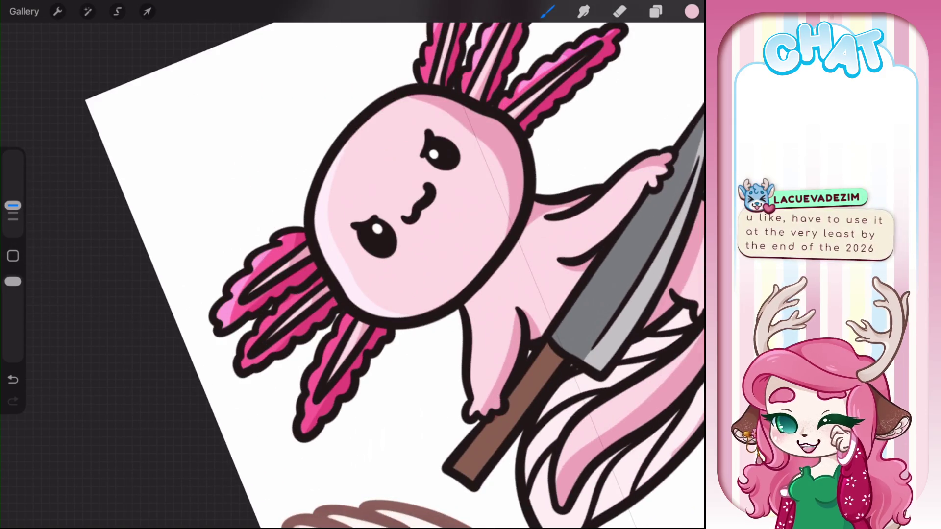
drag(293, 297, 242, 365)
drag(345, 316, 303, 431)
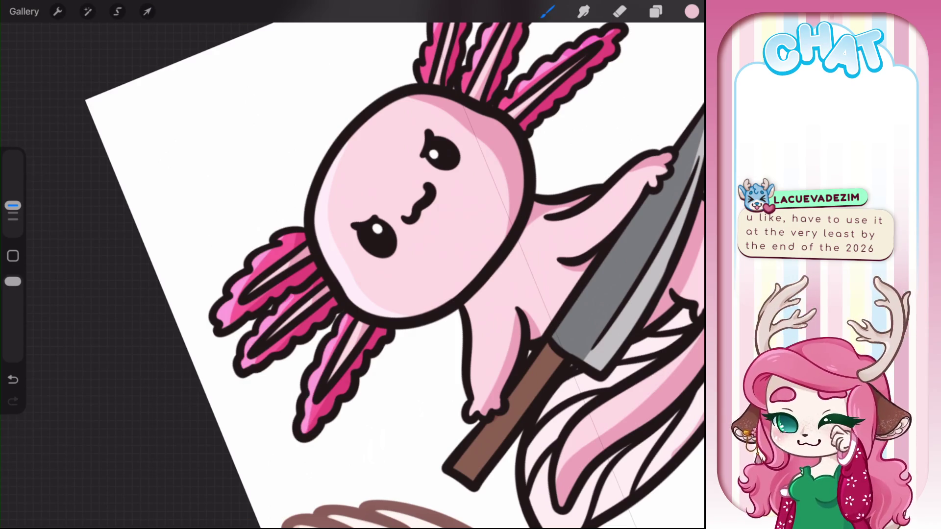
Step: Add light pink highlights on the left arm, right arm and hand
drag(417, 206, 328, 176)
drag(353, 205, 343, 147)
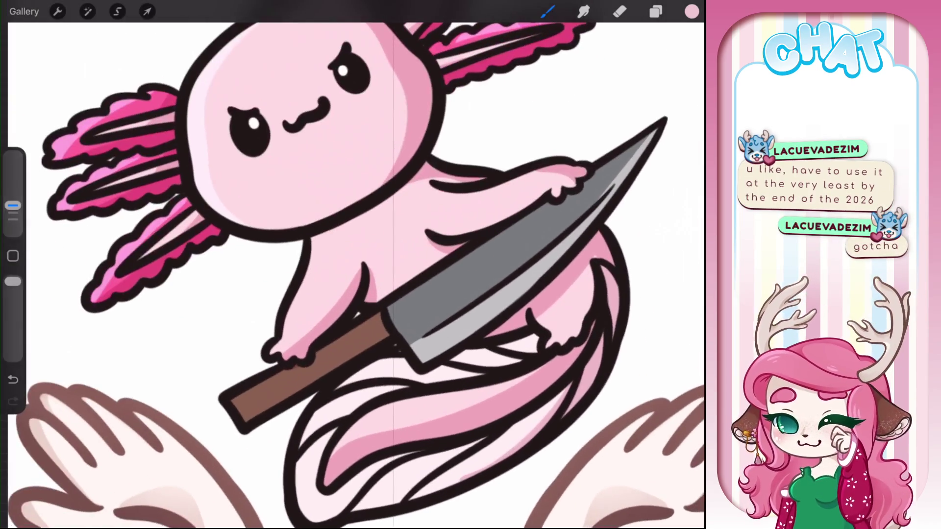
drag(321, 238, 275, 356)
drag(343, 220, 294, 245)
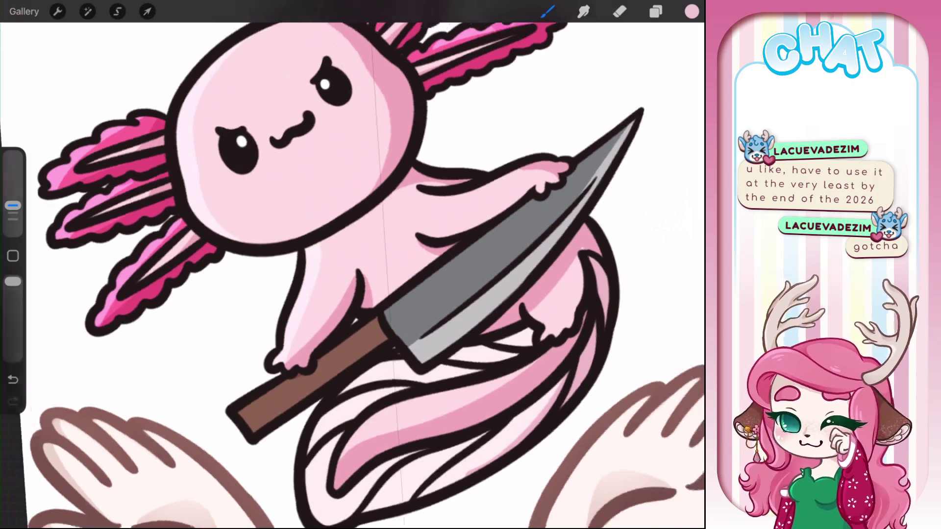
drag(363, 272, 463, 167)
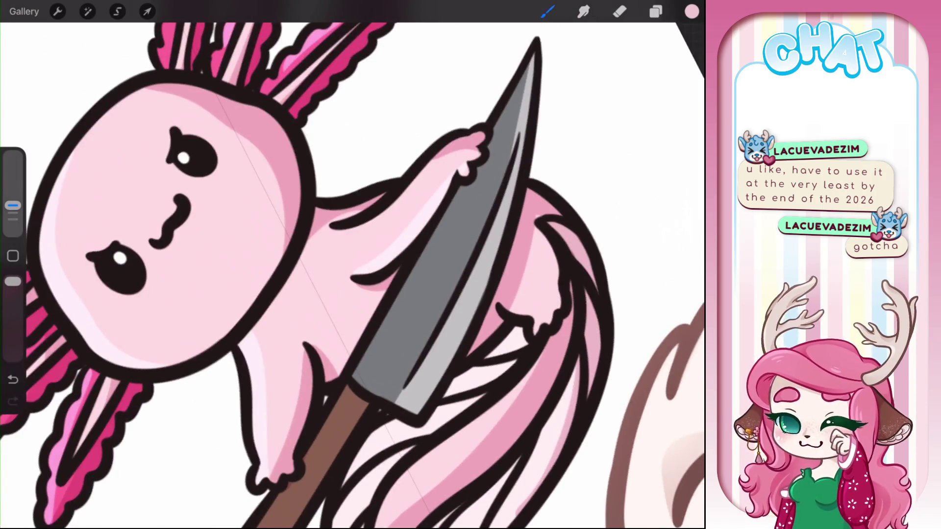
drag(343, 245, 294, 172)
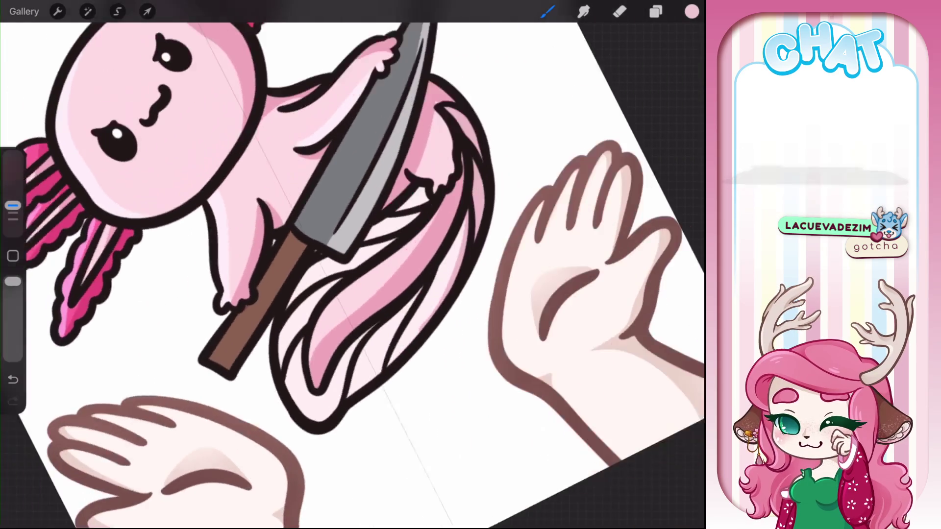
drag(294, 220, 342, 196)
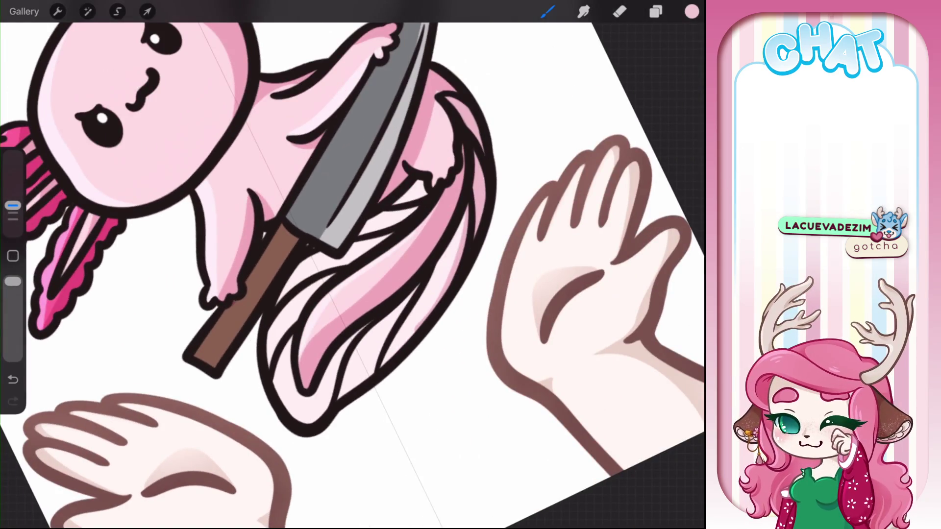
drag(434, 181, 450, 170)
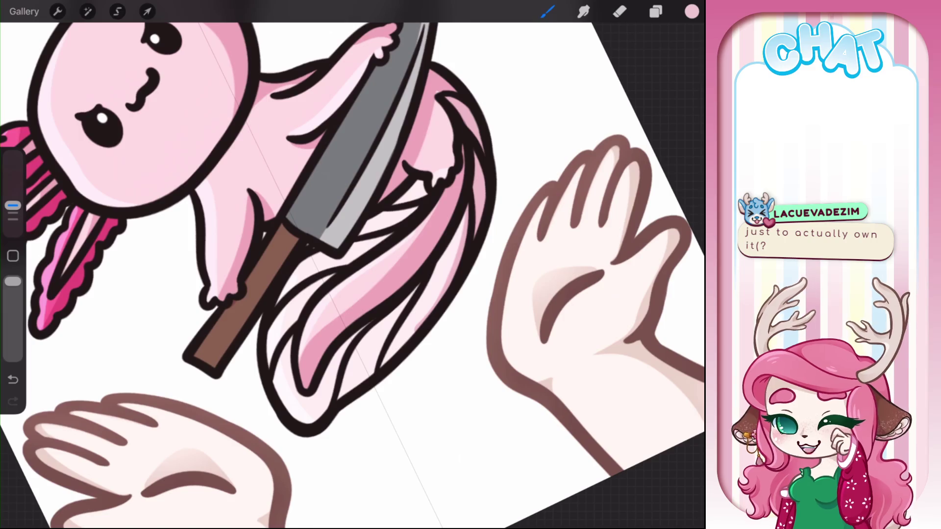
scroll(294, 265, down, 5)
scroll(294, 265, up, 5)
Step: Mix a pale light blue and paint thin highlights along the blade's upper and lower edges
click(691, 11)
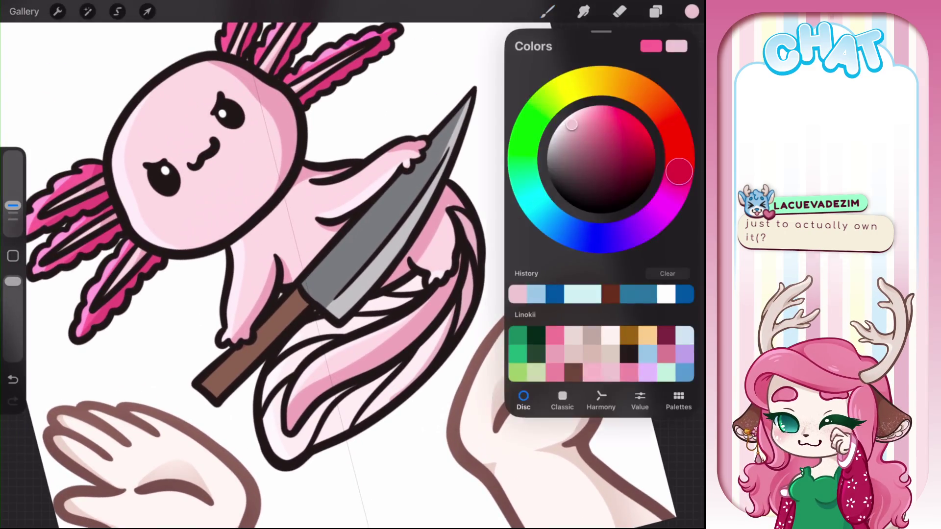
click(592, 294)
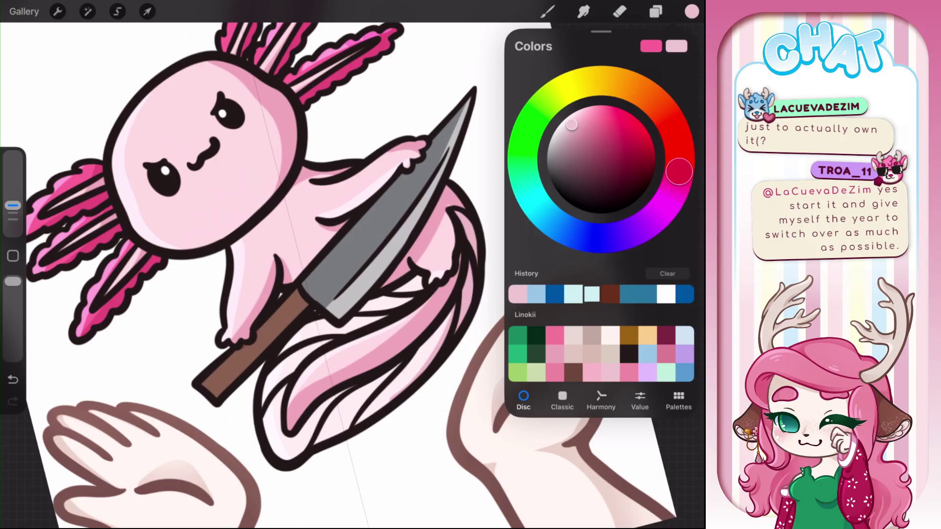
drag(573, 120, 556, 133)
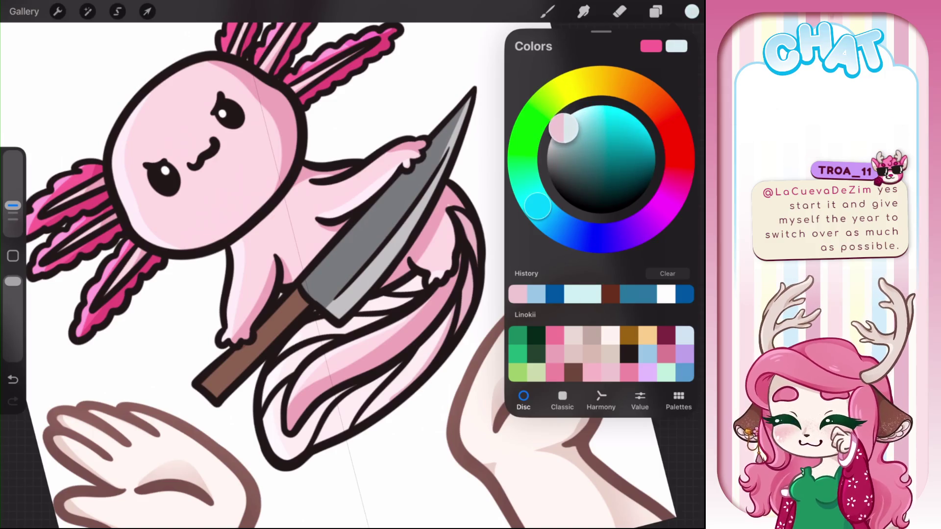
drag(538, 206, 559, 230)
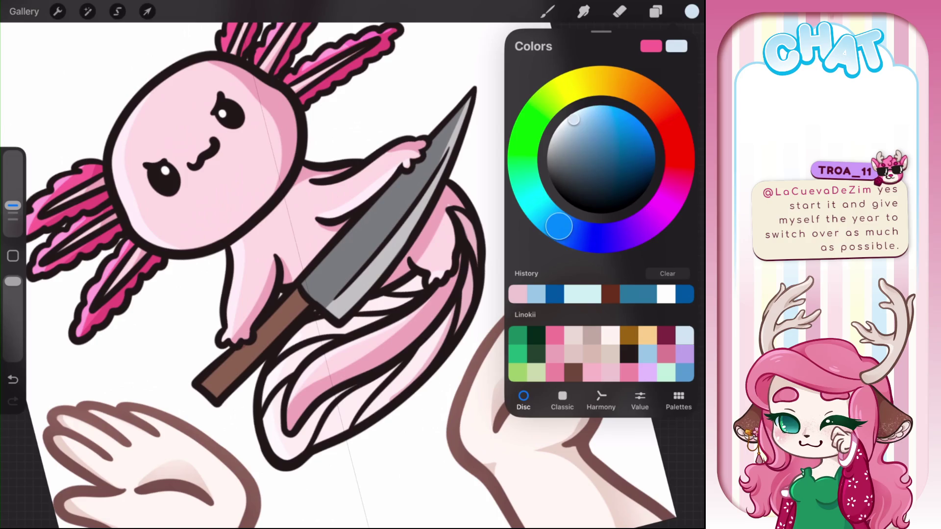
click(319, 301)
drag(319, 301, 411, 235)
key(ctrl+z)
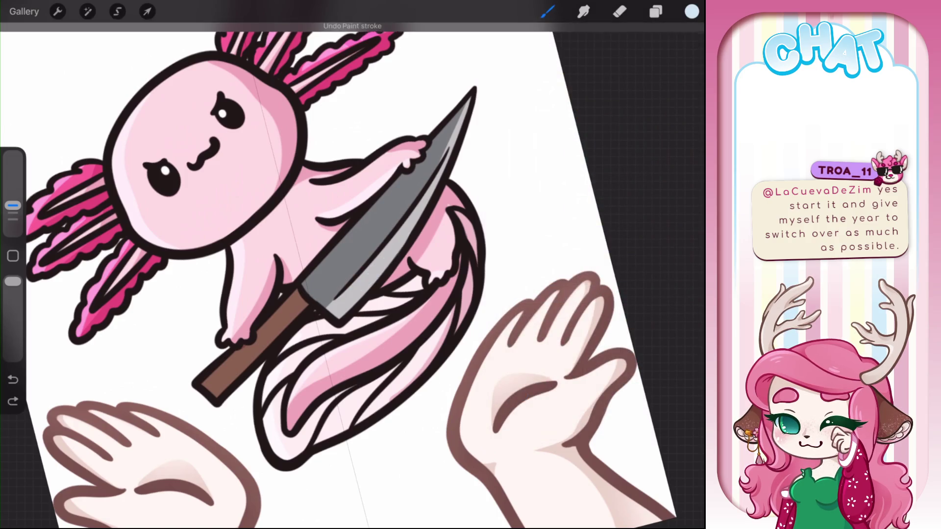
drag(440, 177, 384, 263)
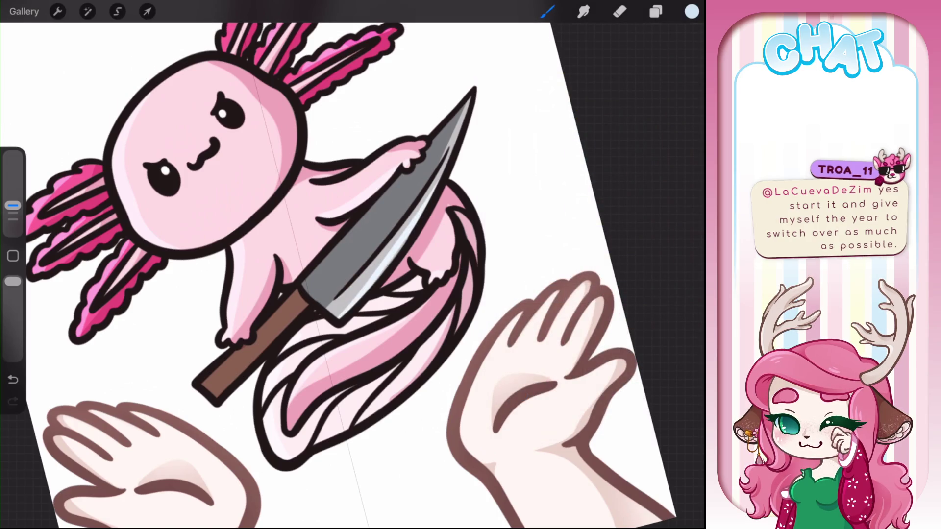
drag(412, 230, 377, 277)
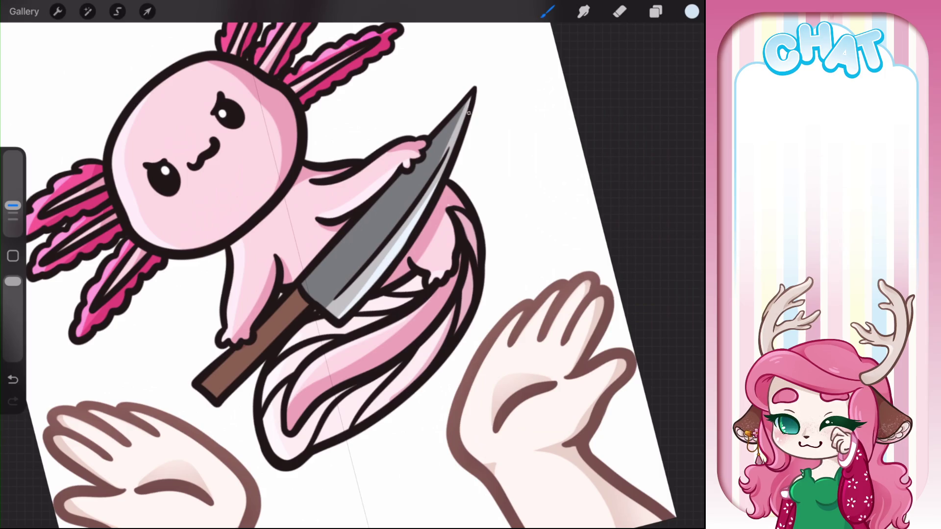
drag(303, 283, 347, 234)
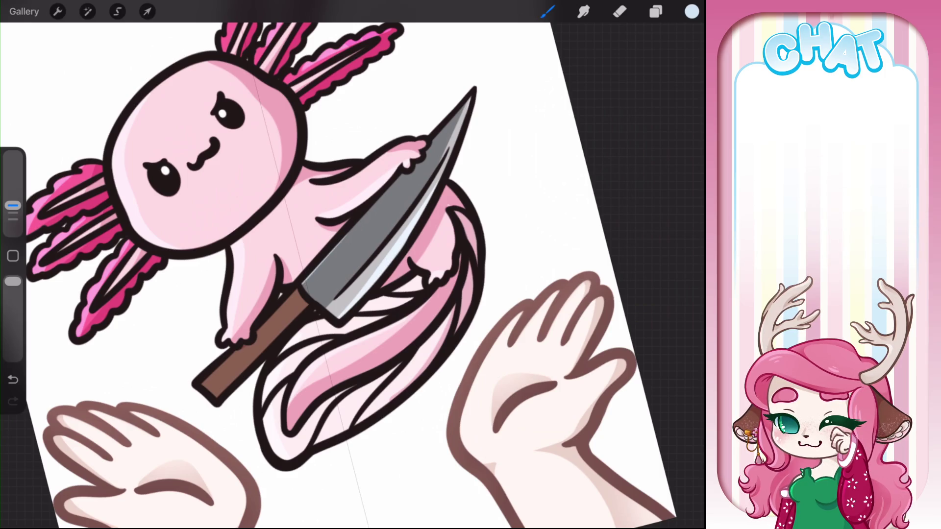
Step: Paint a lighter taupe-brown highlight along the knife handle
click(692, 11)
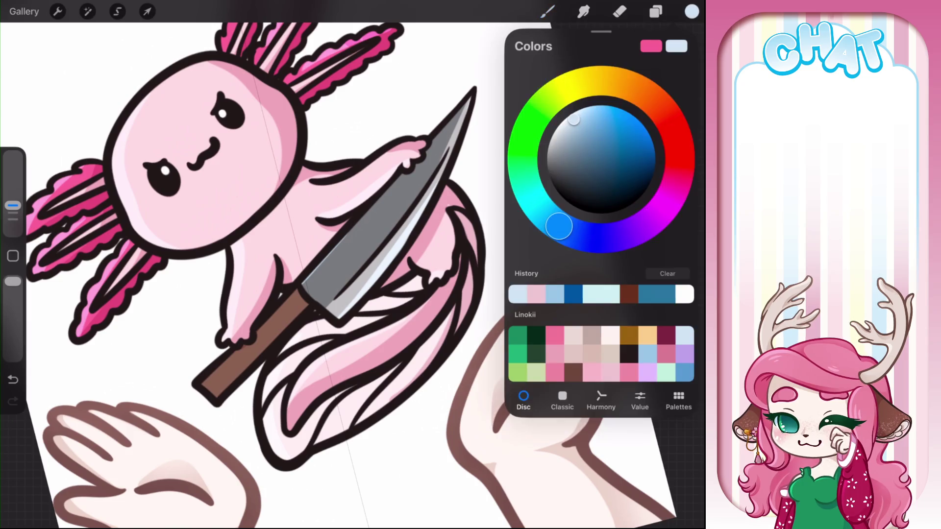
click(591, 335)
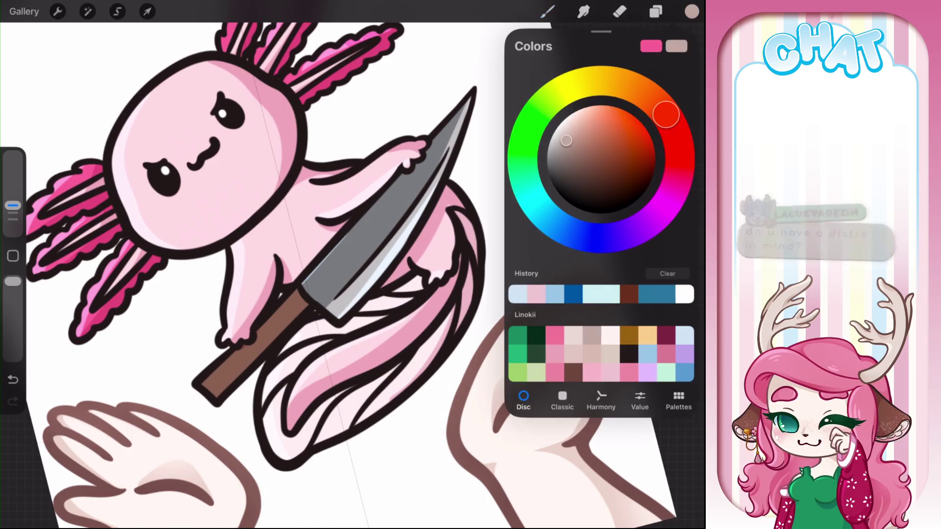
click(691, 11)
drag(206, 378, 324, 263)
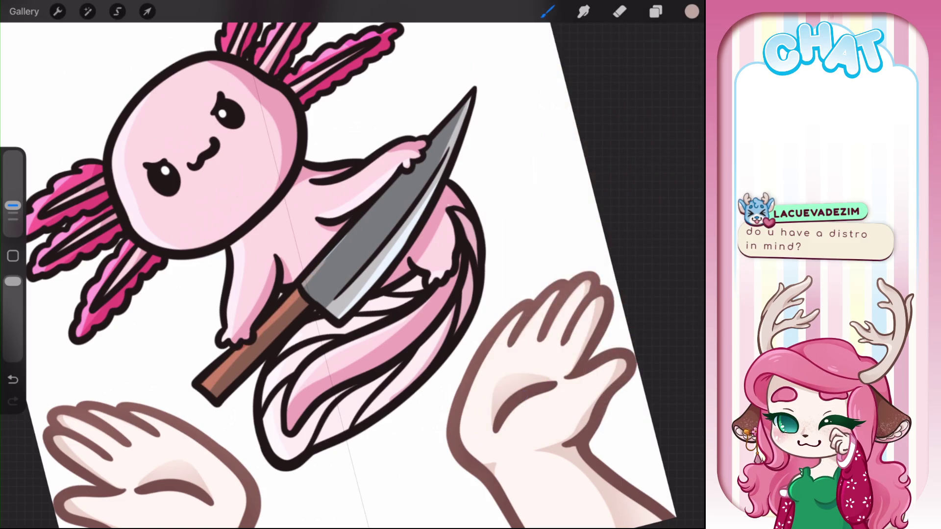
Step: Restroke the blade's upper edge in light blue, then add near-white highlights along both edges
click(691, 12)
click(536, 294)
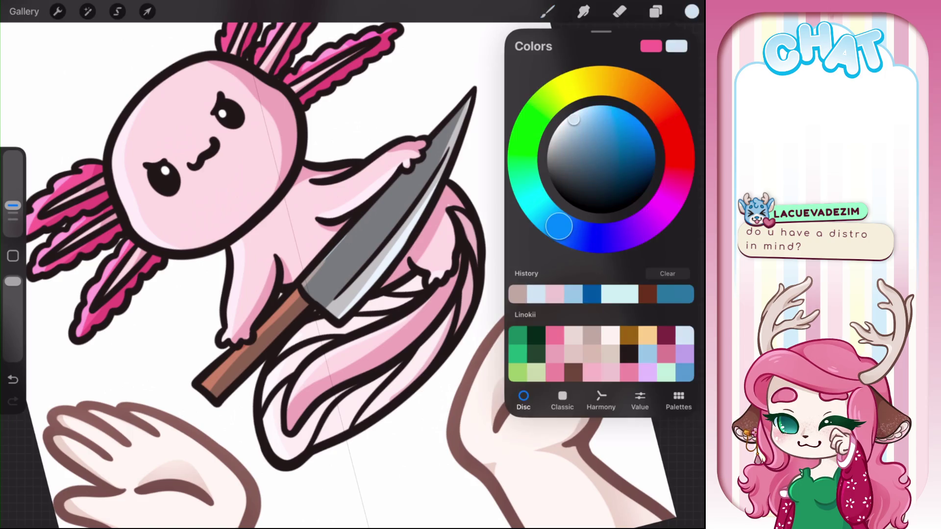
click(547, 11)
drag(306, 287, 405, 169)
click(692, 11)
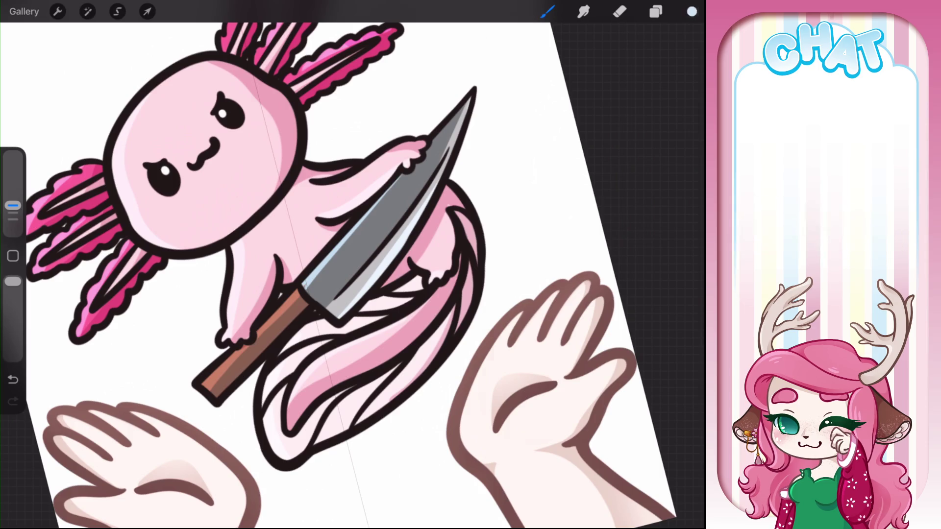
click(610, 335)
click(548, 11)
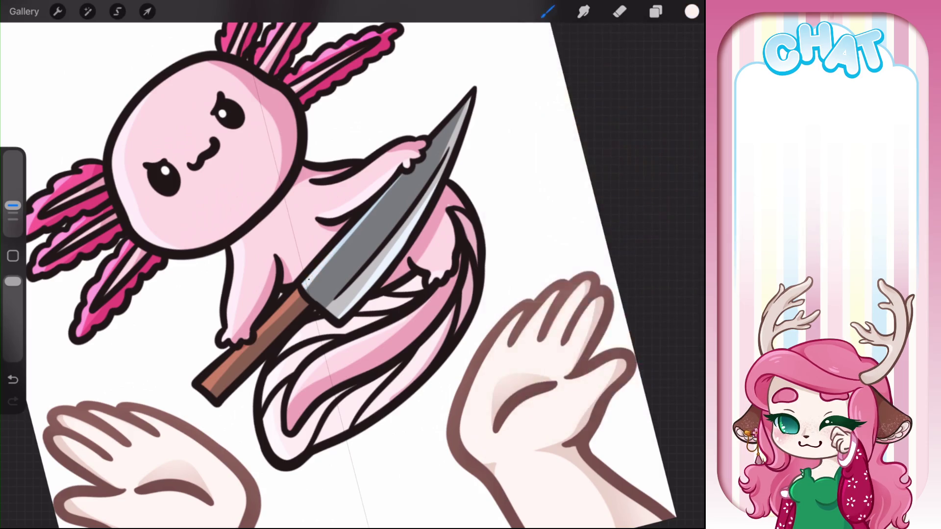
drag(308, 284, 404, 172)
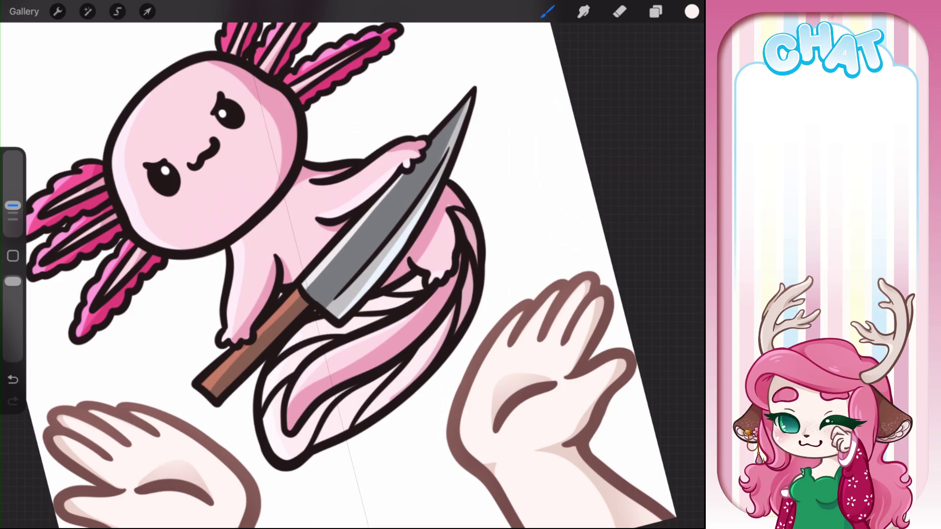
drag(345, 311, 438, 176)
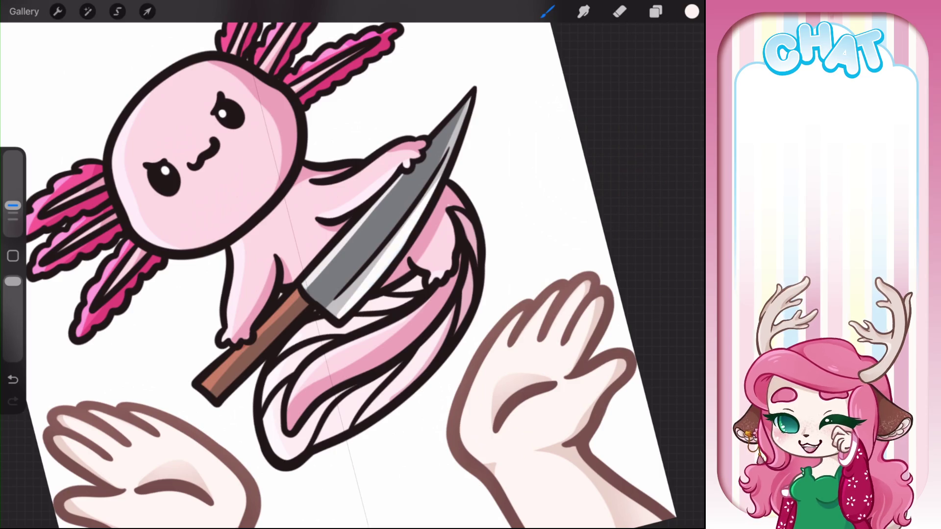
click(656, 11)
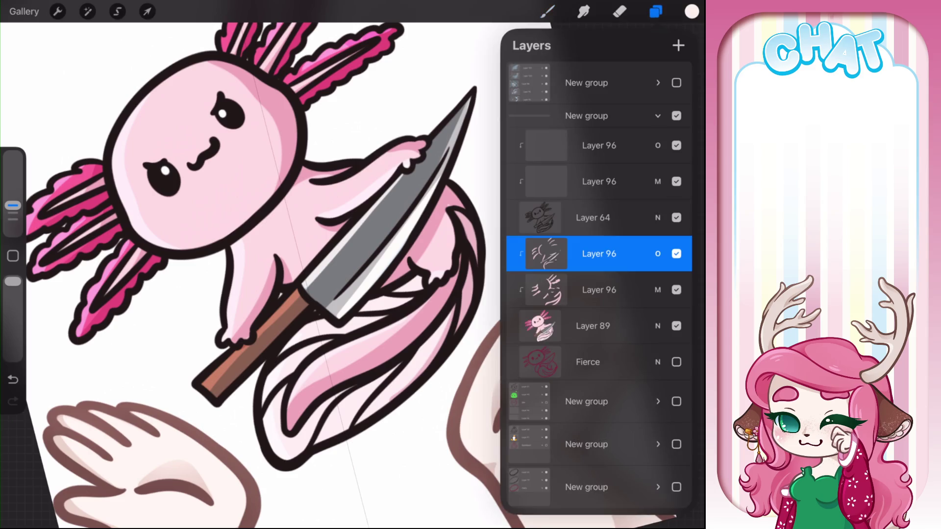
Step: Undo the last stroke on Layer 89, then make the upper Layer 96 the working layer
click(599, 181)
click(598, 290)
click(593, 325)
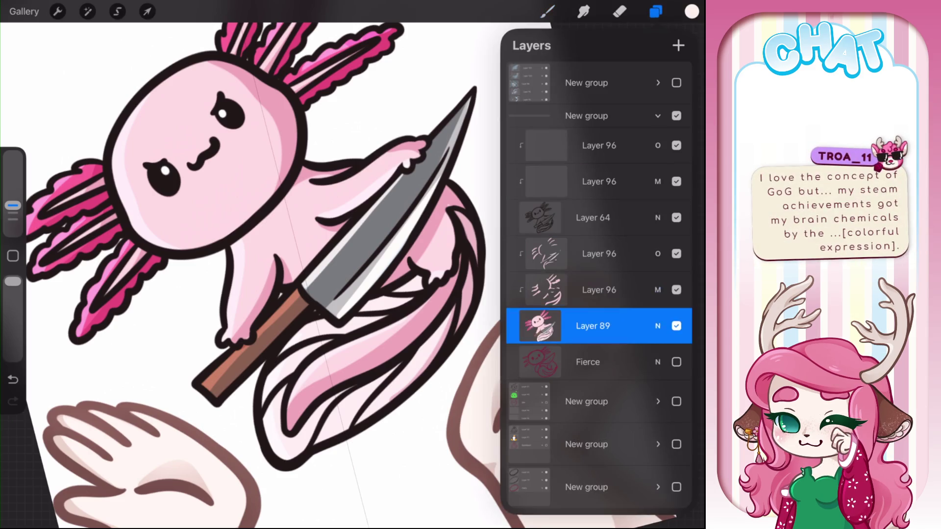
click(444, 171)
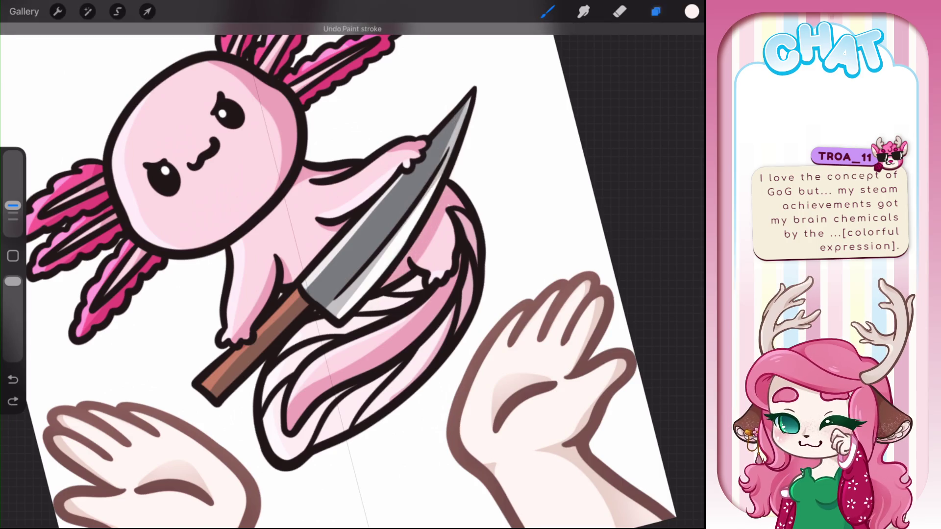
click(656, 11)
click(599, 249)
click(548, 12)
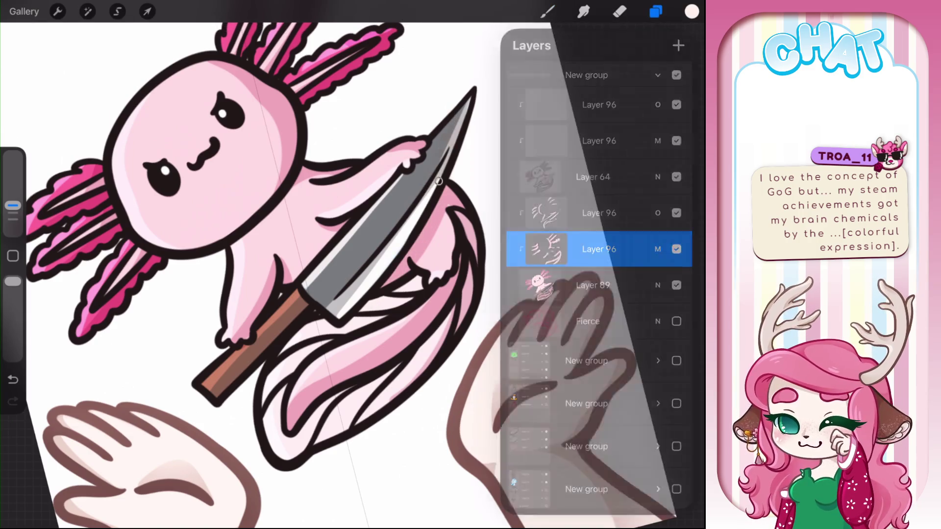
Step: Try a light-blue stroke on the knife, then undo it
click(691, 11)
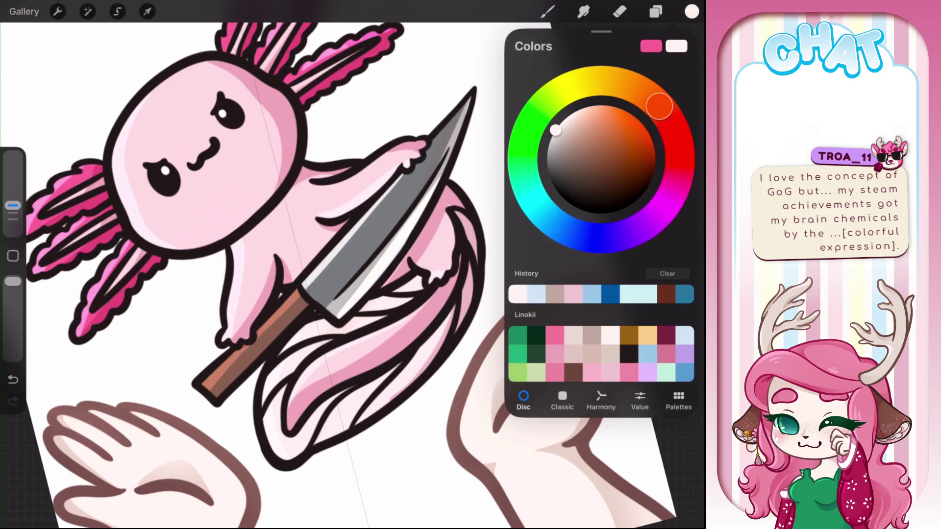
click(648, 352)
drag(453, 129, 336, 314)
click(13, 379)
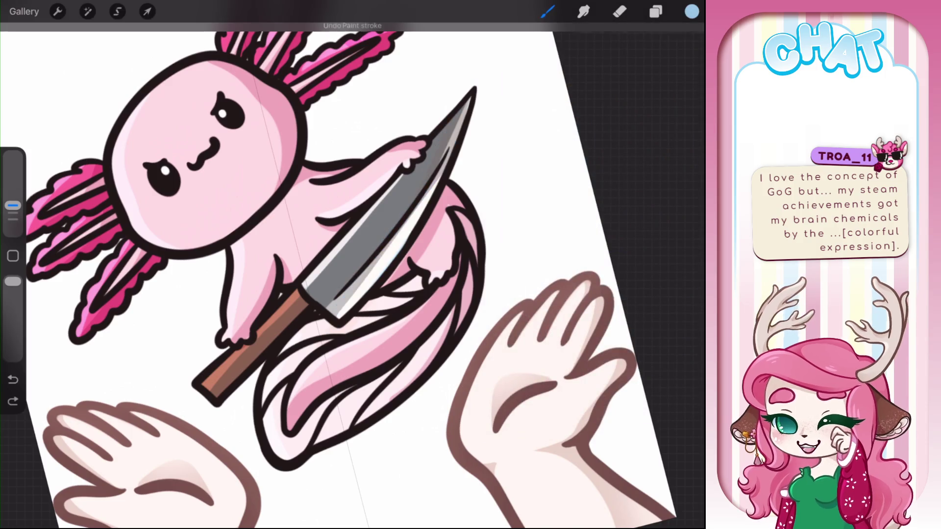
Step: Paint a near-white highlight along the knife tip's edge and darken the handle shading
click(691, 11)
click(691, 11)
click(691, 11)
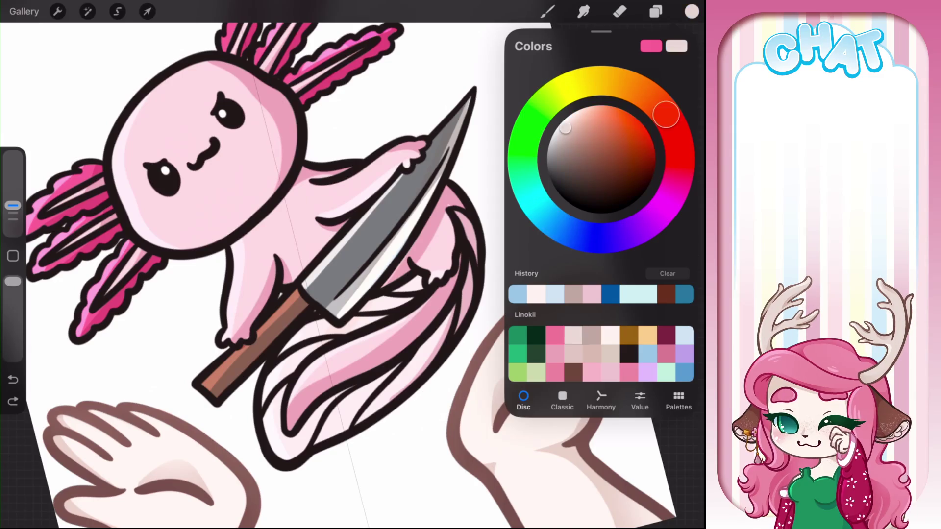
click(692, 12)
drag(473, 97, 432, 186)
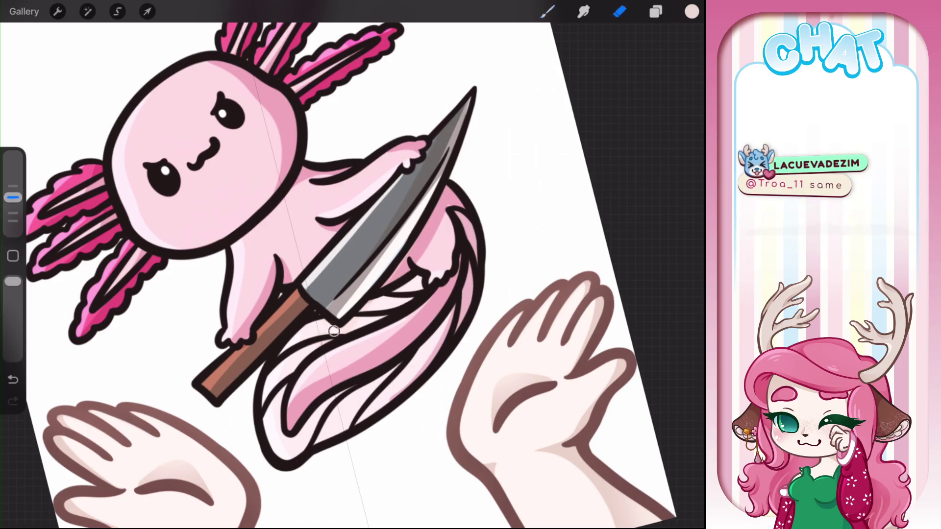
drag(212, 390, 293, 313)
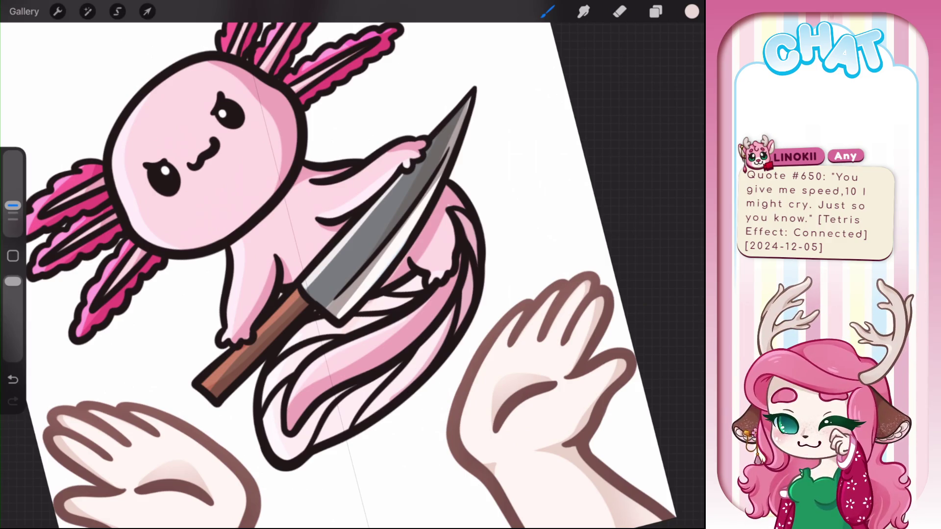
Step: Select the line-art Layer 64, check its options, and zoom out to the whole axolotl
click(655, 11)
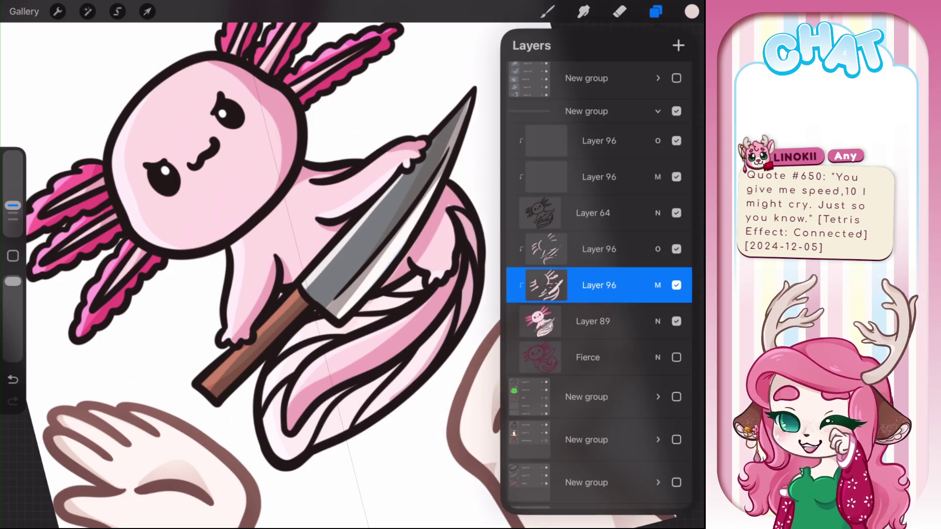
click(598, 177)
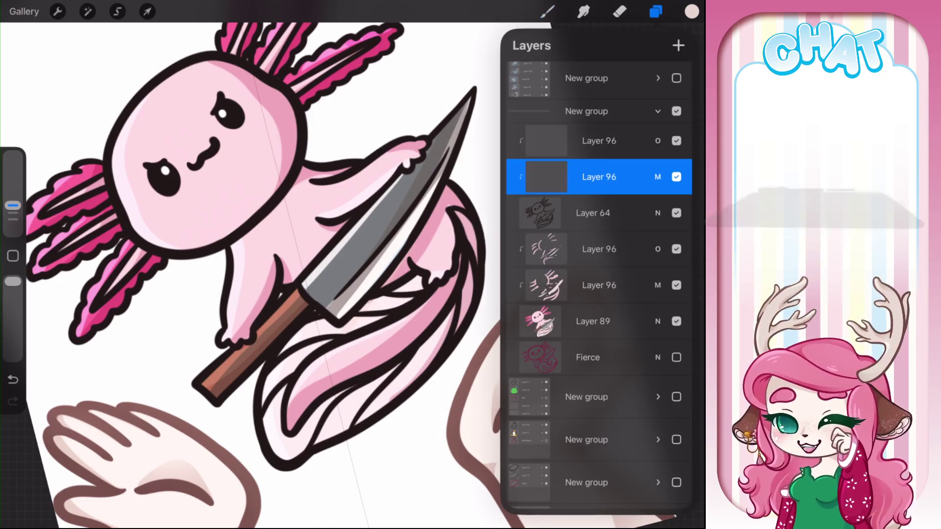
click(592, 213)
click(593, 213)
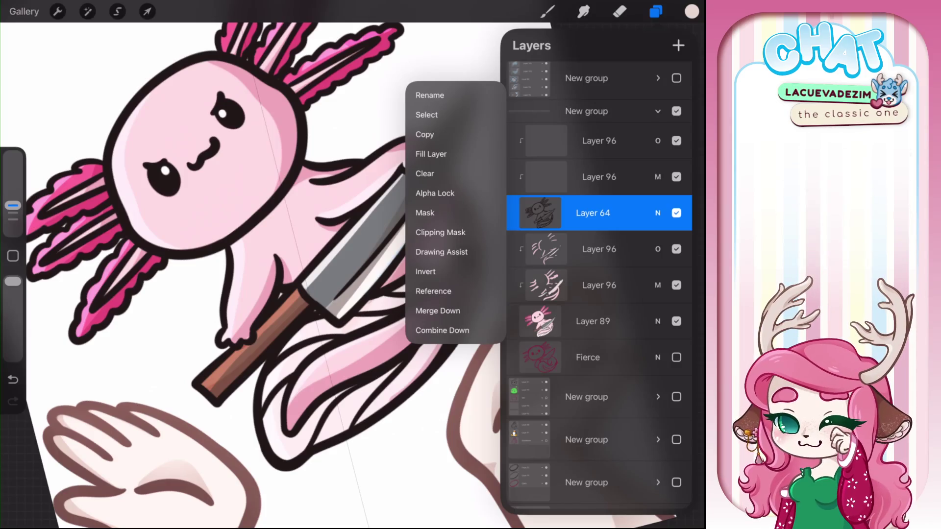
key(Escape)
scroll(264, 265, down, 3)
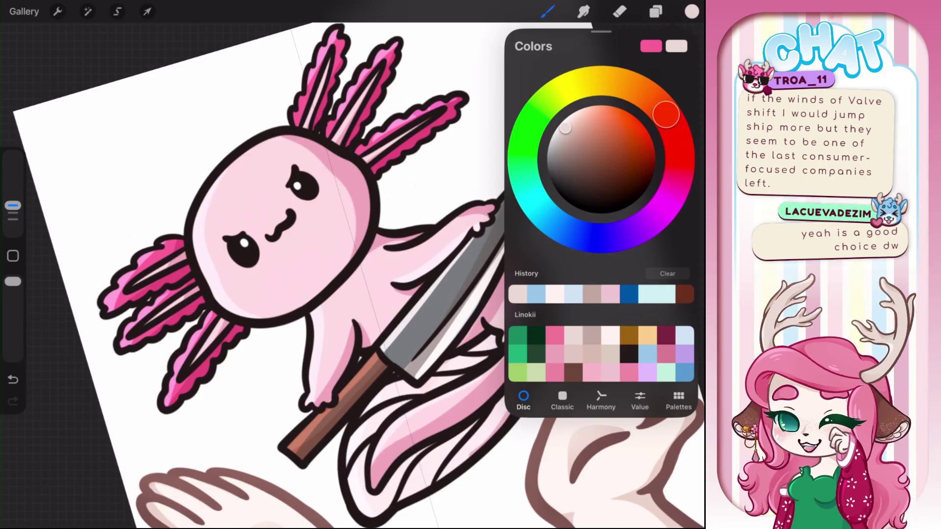
Step: Sample the dark pink of the axolotl's head outline as the brush colour
click(629, 373)
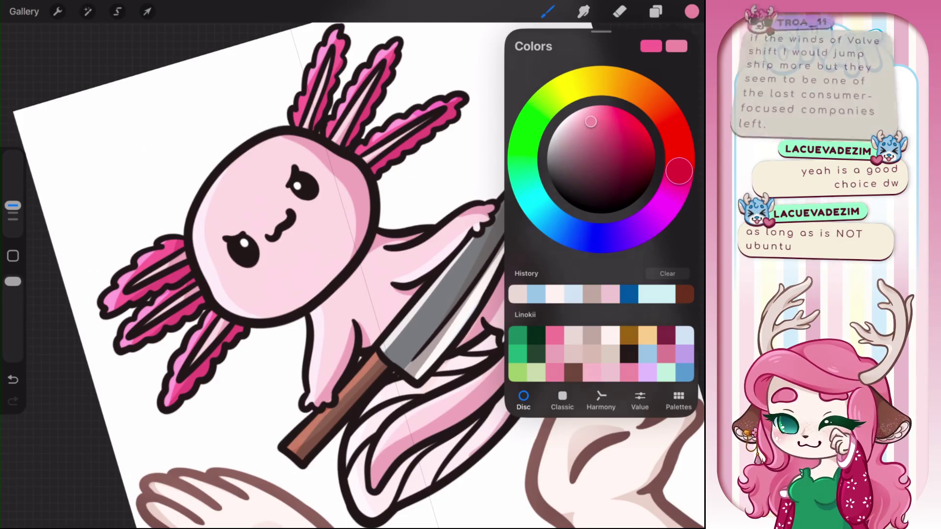
click(365, 180)
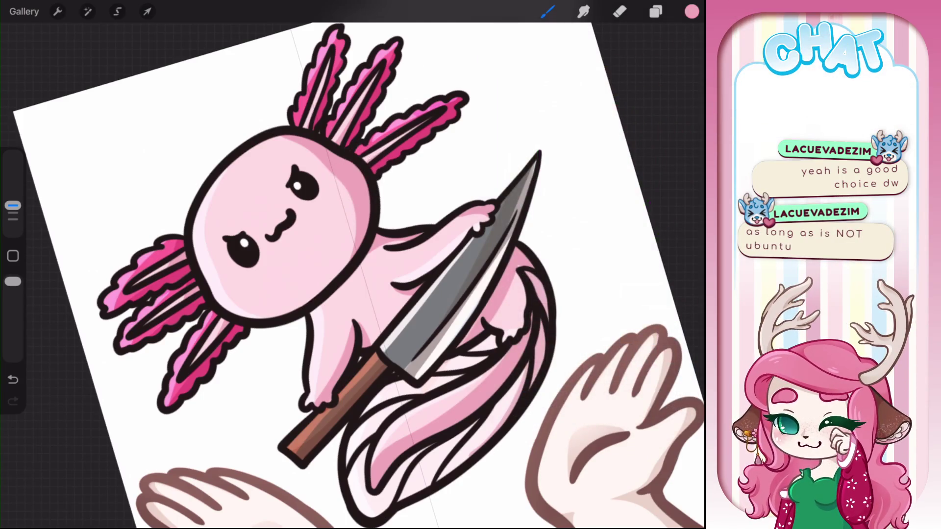
click(691, 11)
click(547, 12)
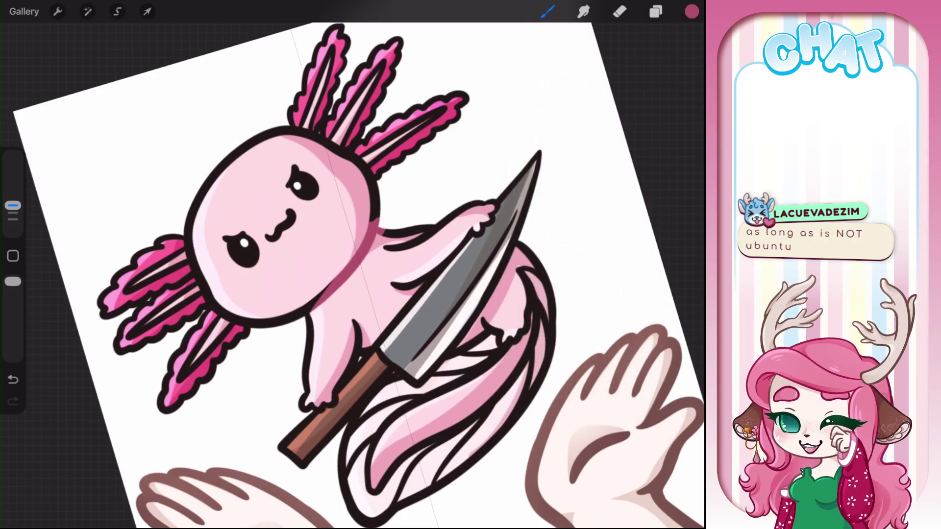
Step: Paint dark pink over the head outline, the mouth line and the left eyebrow
scroll(274, 216, up, 5)
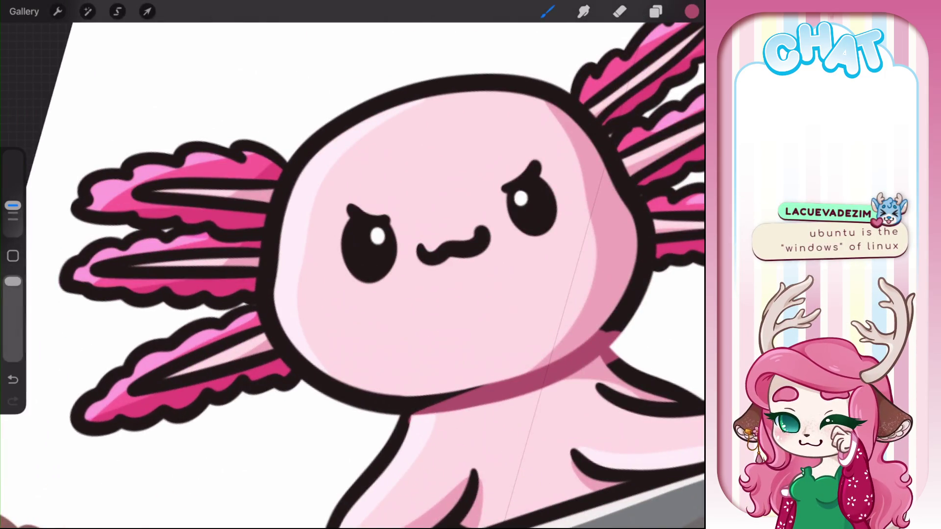
mouse_move(331, 130)
mouse_down()
mouse_move(294, 363)
mouse_move(460, 392)
mouse_up()
scroll(353, 265, up, 2)
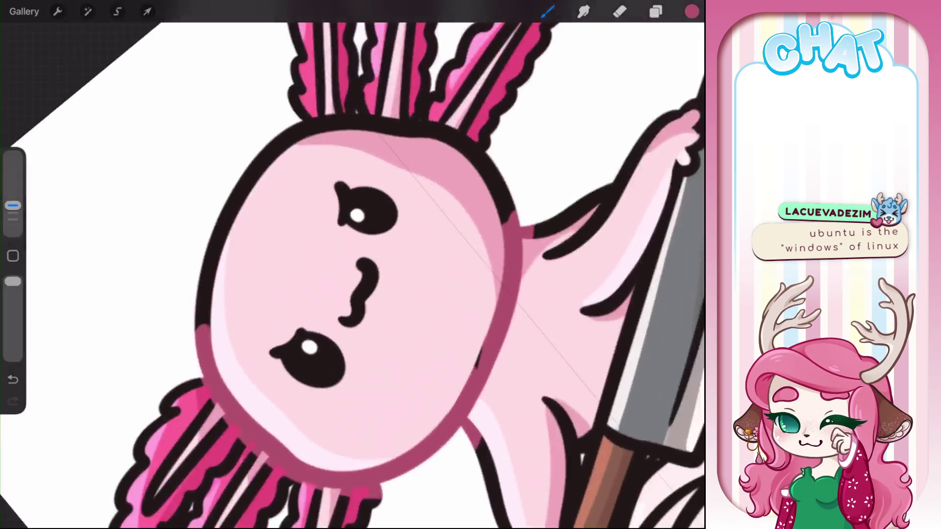
mouse_move(196, 363)
mouse_down()
mouse_move(338, 115)
mouse_move(465, 142)
mouse_move(504, 245)
mouse_up()
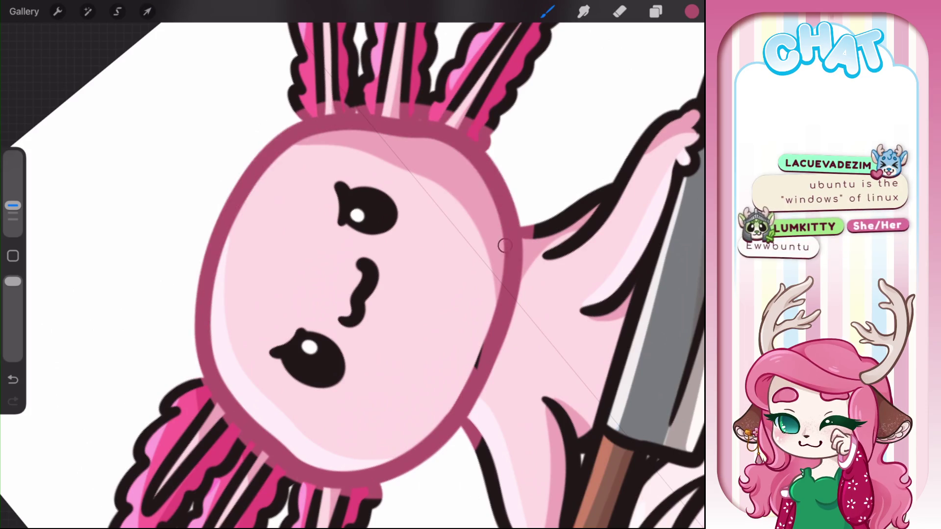
drag(367, 262, 349, 320)
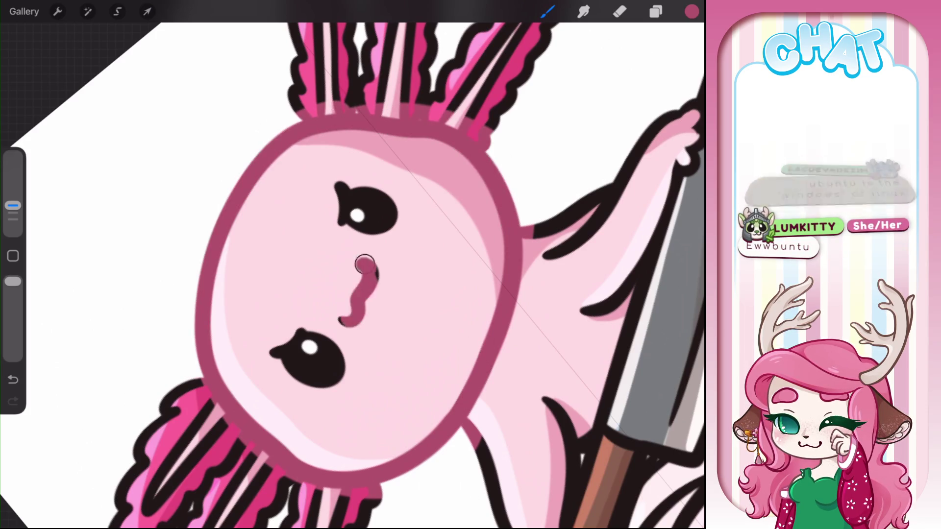
scroll(353, 265, down, 3)
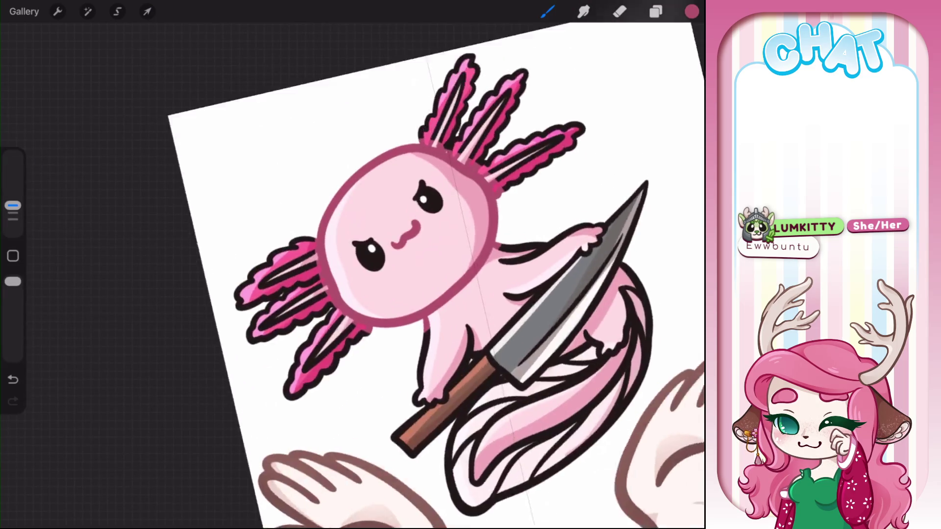
scroll(352, 265, up, 5)
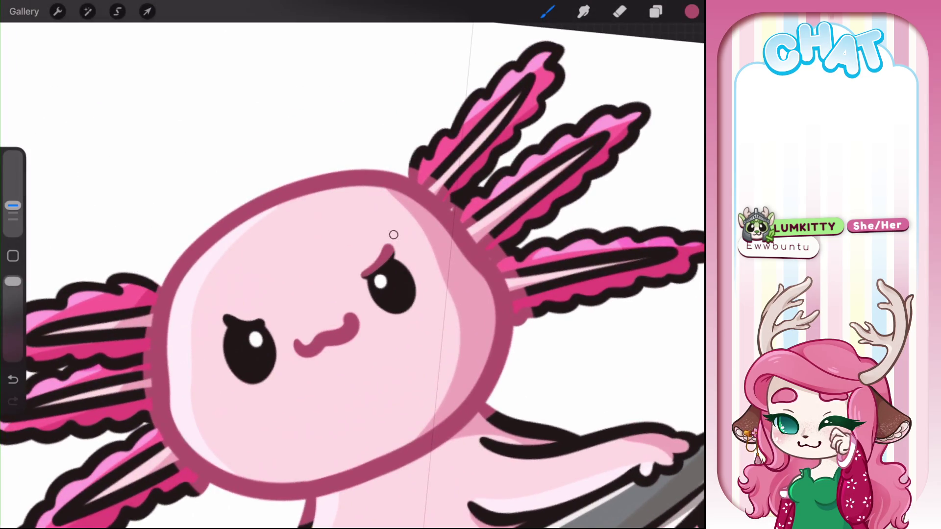
drag(225, 318, 275, 317)
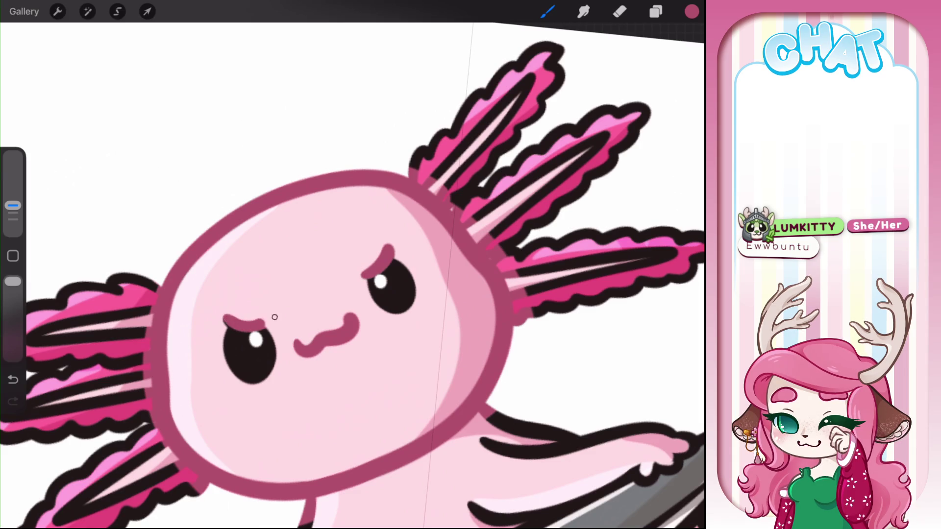
Step: Recolour the arm, hand and finger outlines beside the knife dark pink
scroll(353, 264, down, 3)
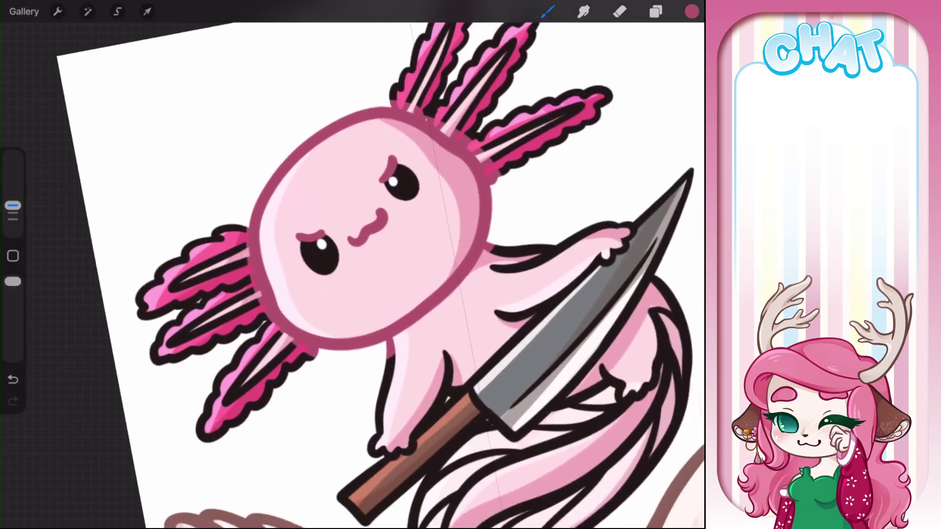
drag(343, 284, 323, 363)
drag(394, 278, 401, 304)
drag(403, 260, 387, 313)
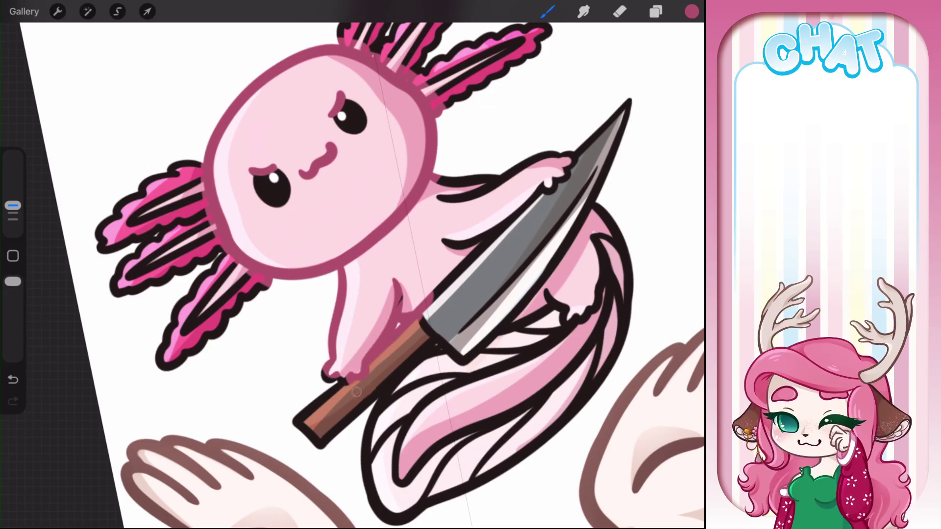
drag(343, 373, 321, 379)
drag(377, 307, 343, 392)
mouse_move(482, 227)
mouse_down()
mouse_move(571, 147)
mouse_move(550, 164)
mouse_move(548, 147)
mouse_up()
drag(494, 178, 445, 223)
drag(537, 156, 552, 152)
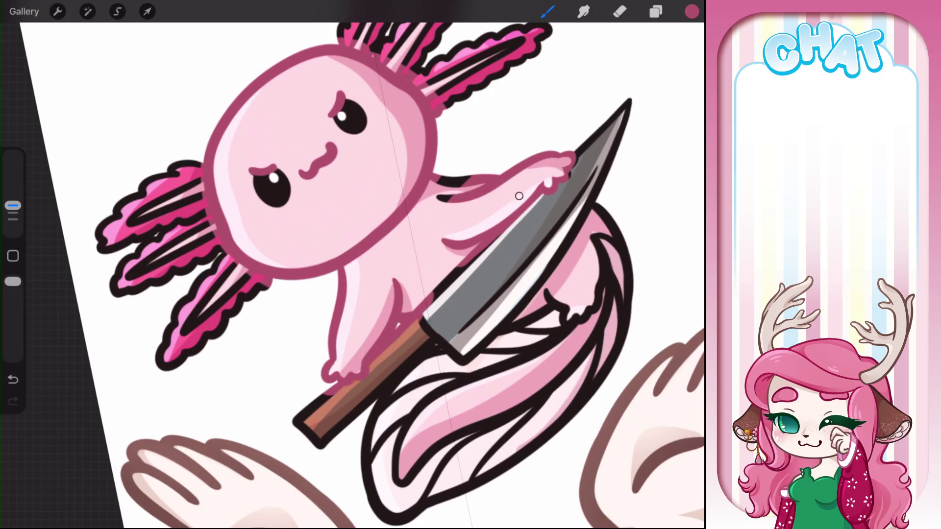
drag(473, 179, 436, 182)
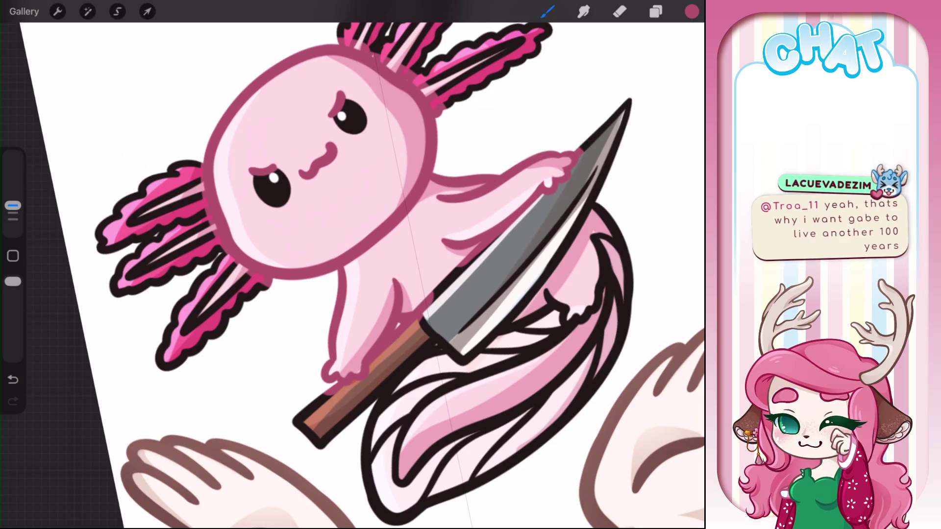
scroll(352, 264, up, 3)
Step: Zoom to the tail and recolour the outline below the knife and the tail's right and lower edges
drag(453, 218, 402, 269)
drag(422, 279, 387, 296)
drag(436, 220, 389, 267)
drag(424, 277, 385, 317)
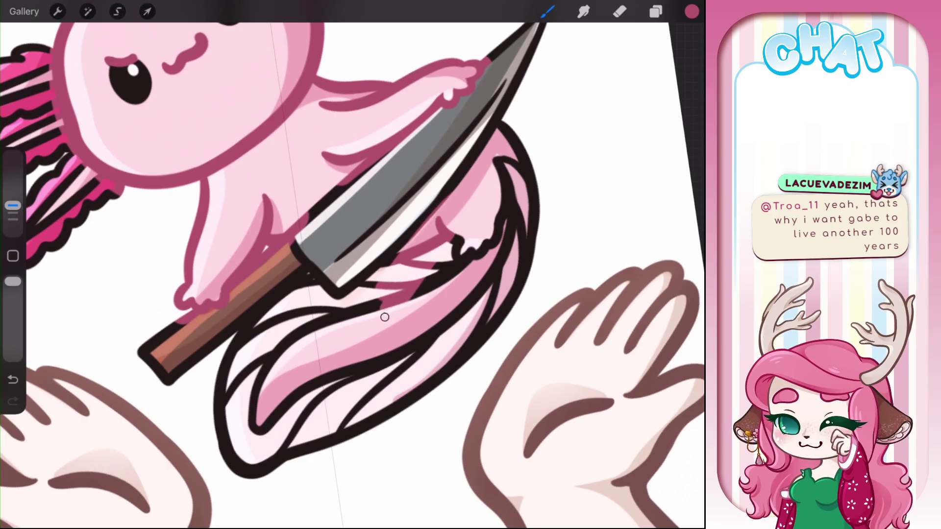
drag(515, 118, 441, 269)
drag(525, 142, 453, 277)
drag(539, 164, 463, 353)
mouse_move(468, 294)
mouse_down()
mouse_move(409, 407)
mouse_move(365, 406)
mouse_up()
Step: Brush dark pink over the lower and lower-left tail strand outlines
drag(411, 390, 342, 443)
drag(402, 344, 302, 455)
drag(375, 385, 276, 468)
drag(353, 363, 267, 474)
drag(319, 376, 266, 434)
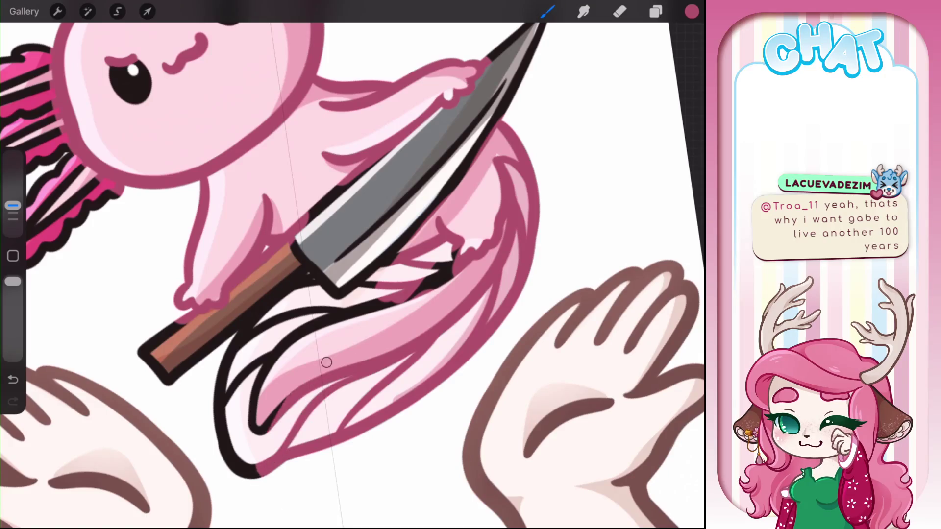
drag(274, 399, 247, 436)
drag(262, 455, 237, 479)
drag(262, 387, 230, 471)
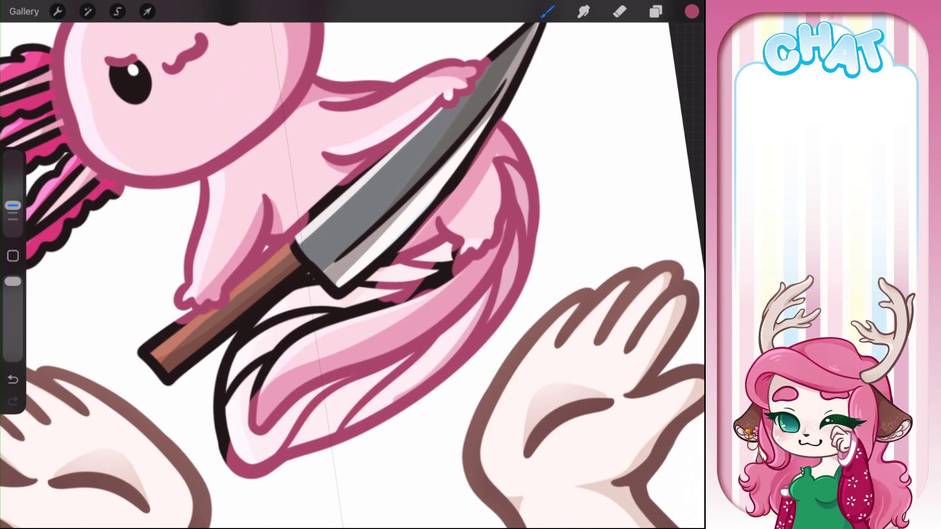
Step: Finish the tail strands below the knife and the lower-left tail outline in dark pink
drag(453, 262, 387, 313)
mouse_move(458, 250)
mouse_down()
mouse_move(365, 313)
mouse_move(308, 334)
mouse_up()
drag(282, 355, 253, 397)
drag(311, 321, 228, 401)
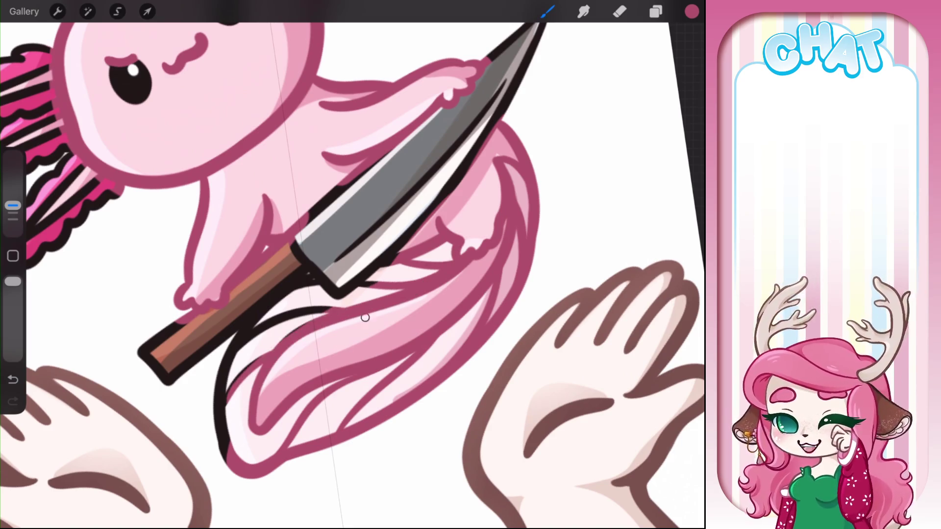
drag(248, 365, 216, 449)
mouse_move(229, 378)
mouse_down()
mouse_move(293, 306)
mouse_move(410, 240)
mouse_up()
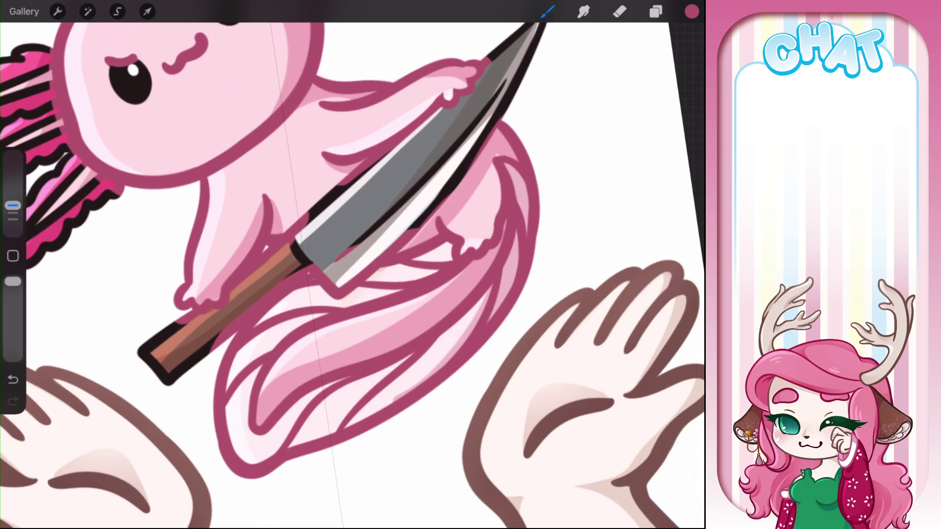
scroll(353, 265, down, 5)
scroll(353, 265, up, 10)
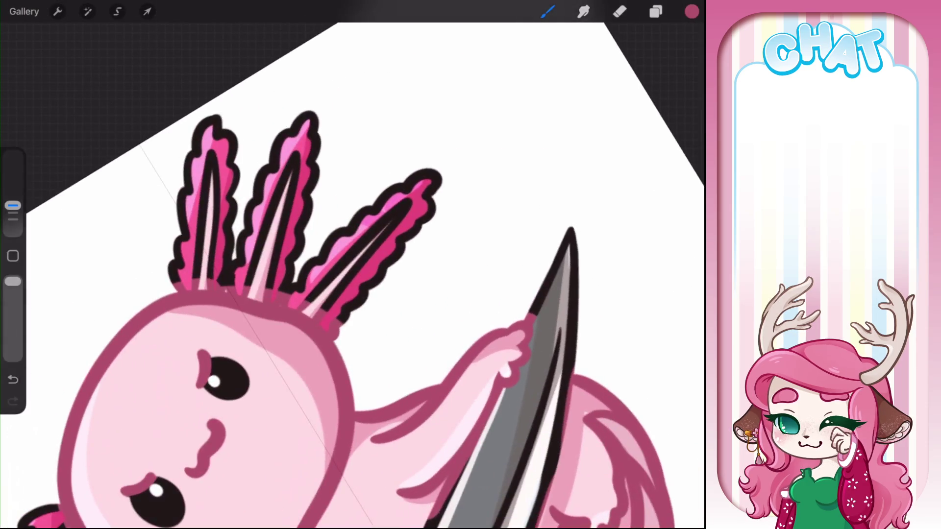
Step: Paint muted pink down the right, middle and left gills, undoing the stray stroke over the eye
drag(402, 204, 327, 304)
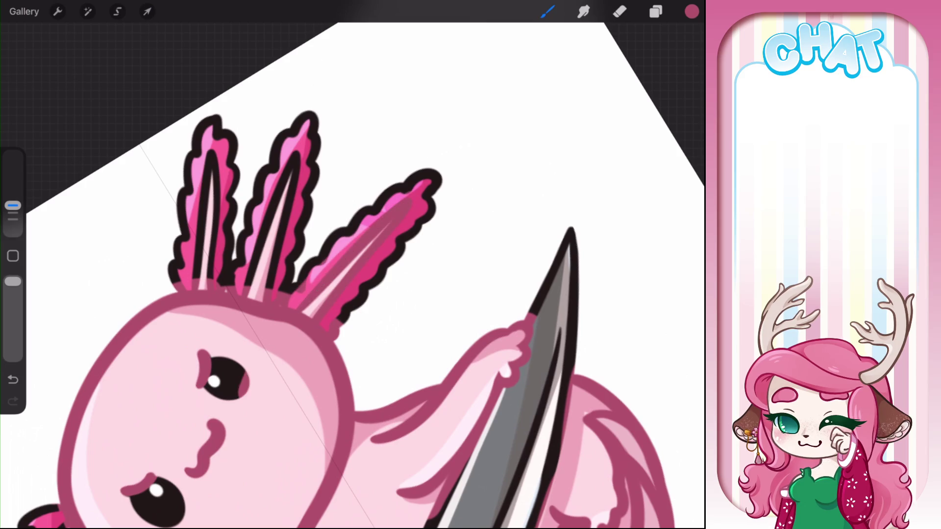
drag(296, 153, 255, 288)
drag(297, 172, 285, 291)
drag(216, 150, 204, 279)
key(ctrl+z)
Step: Sample black from the left eye and refill the other eye with it
scroll(353, 265, up, 2)
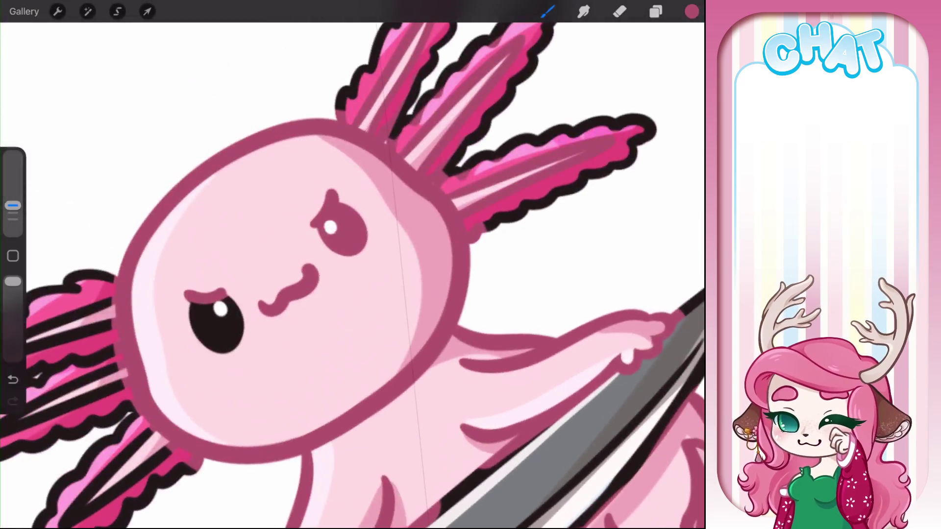
click(223, 323)
mouse_move(363, 216)
mouse_down()
mouse_move(343, 253)
mouse_move(362, 213)
mouse_up()
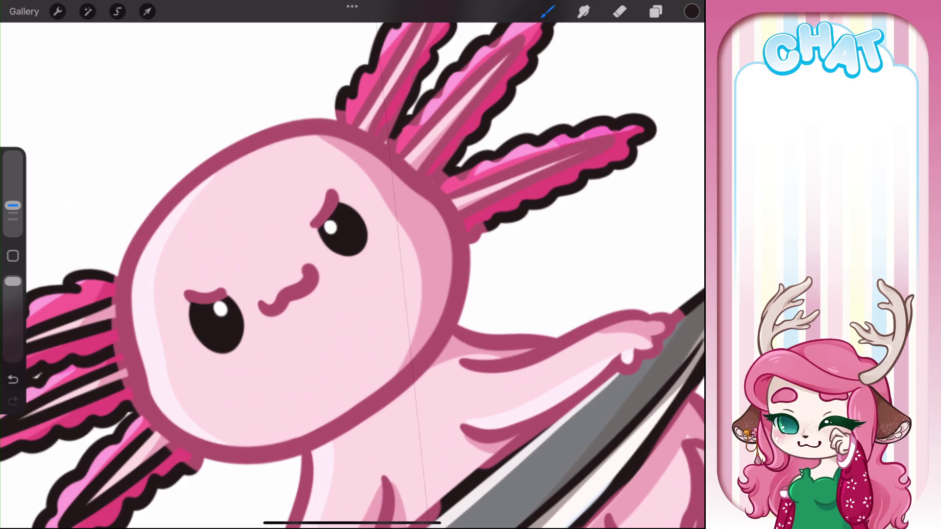
Step: Sample the head outline's pink and cover the black lines in the upper, middle and right gills
click(430, 185)
scroll(353, 264, up, 2)
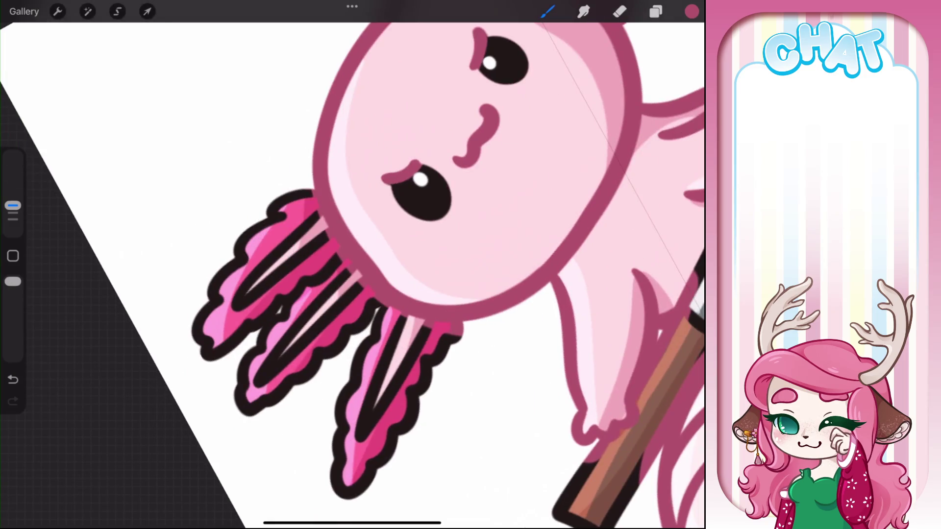
drag(328, 220, 241, 306)
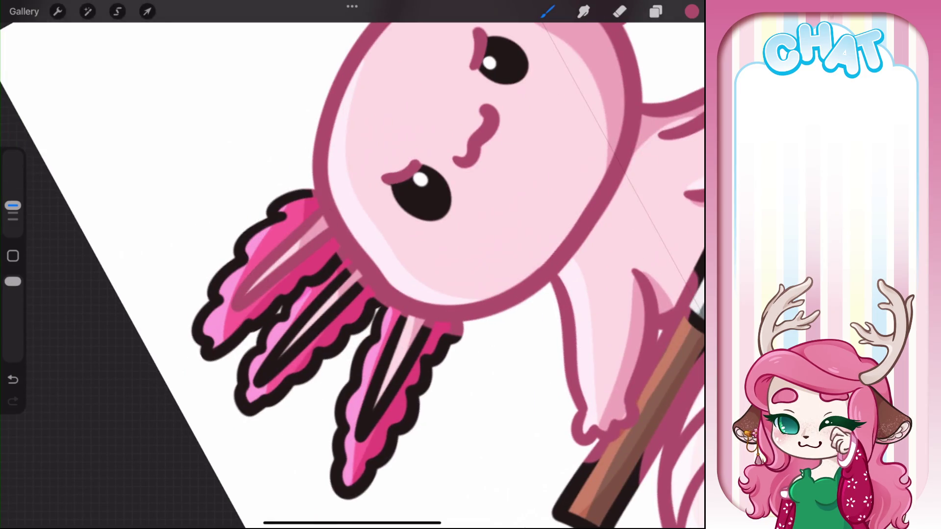
drag(343, 272, 245, 400)
drag(360, 434, 427, 316)
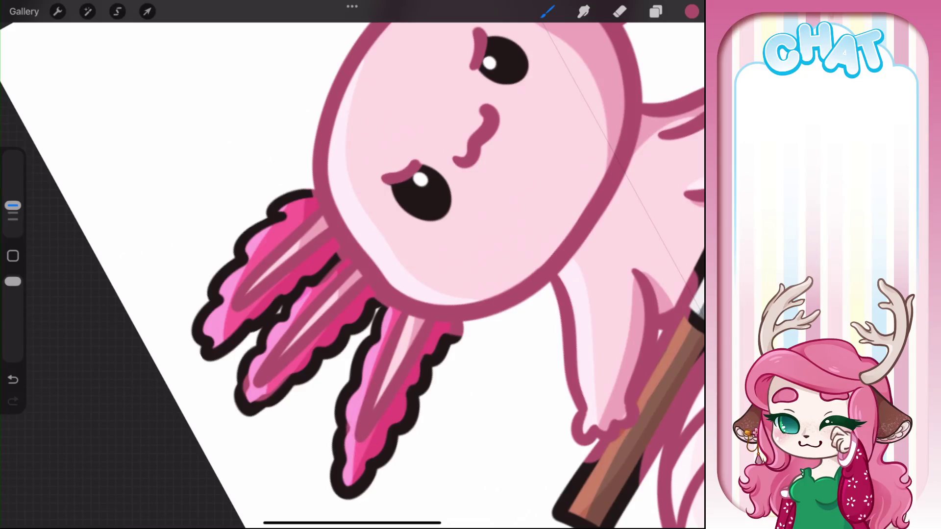
scroll(353, 265, down, 3)
scroll(353, 264, up, 2)
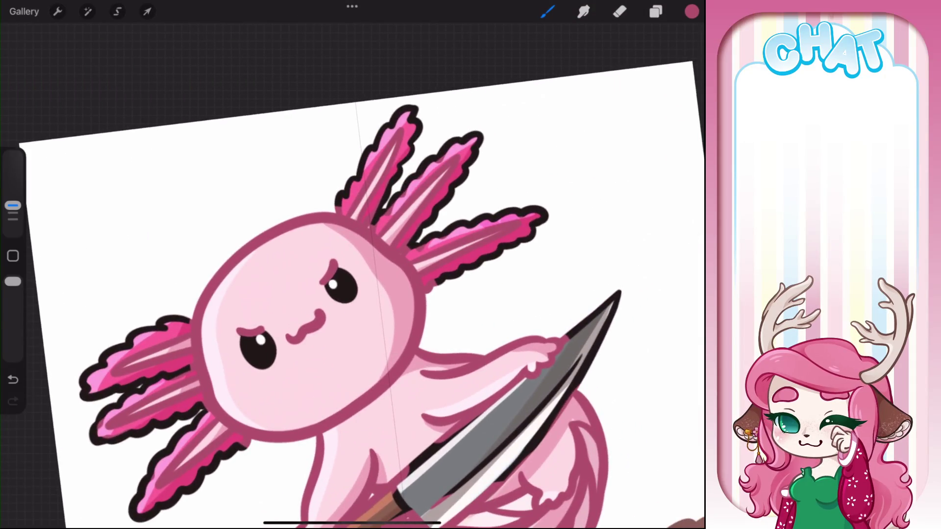
click(409, 188)
click(691, 11)
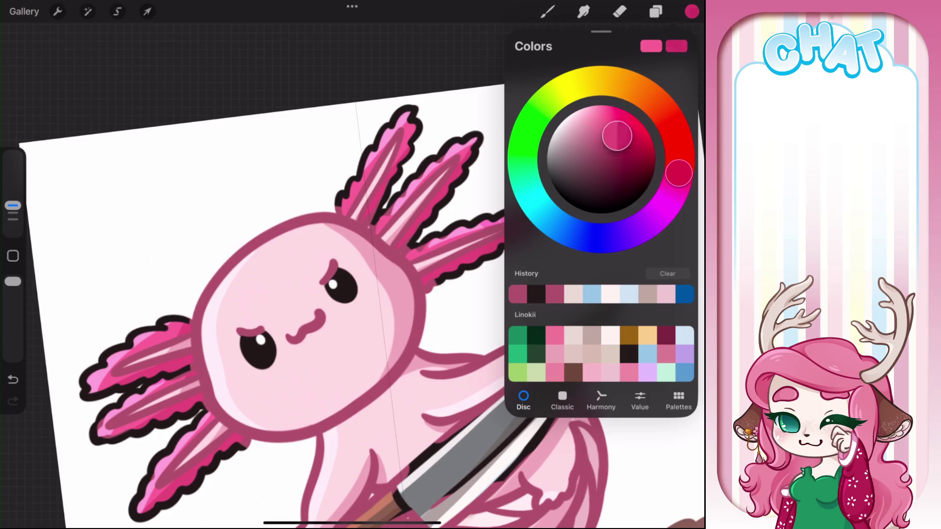
Step: Darken the colour to magenta and recolour the upper gill outline, gill base and middle gill's upper edge
drag(617, 135, 623, 144)
scroll(353, 264, up, 3)
click(229, 294)
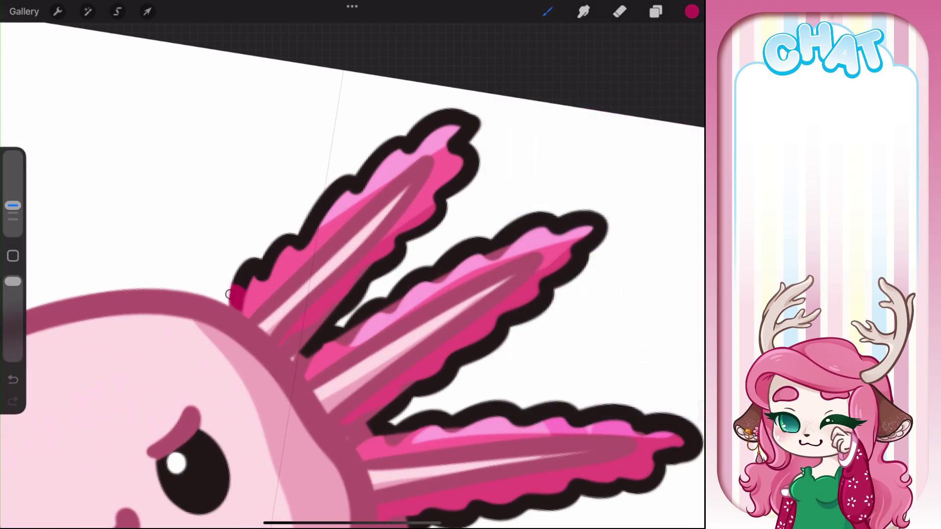
mouse_move(228, 293)
mouse_down()
mouse_move(461, 157)
mouse_move(301, 354)
mouse_up()
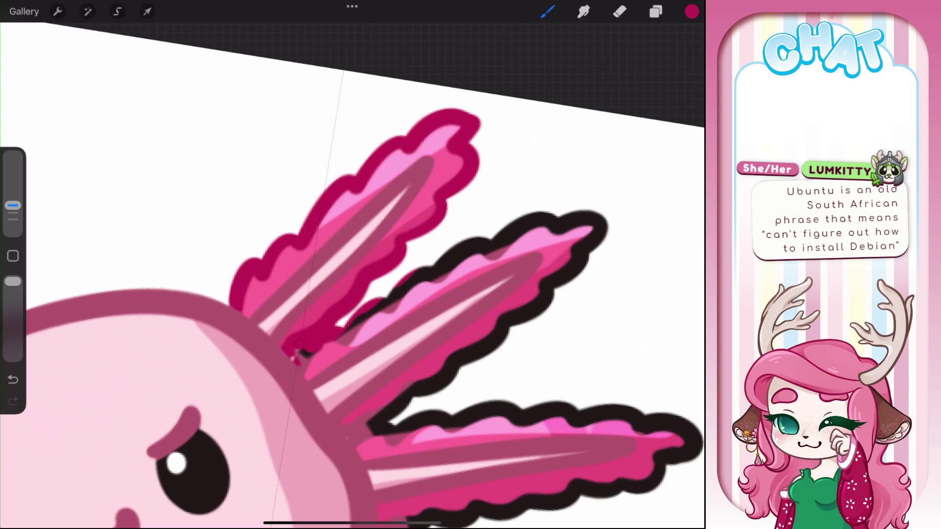
drag(307, 375, 334, 342)
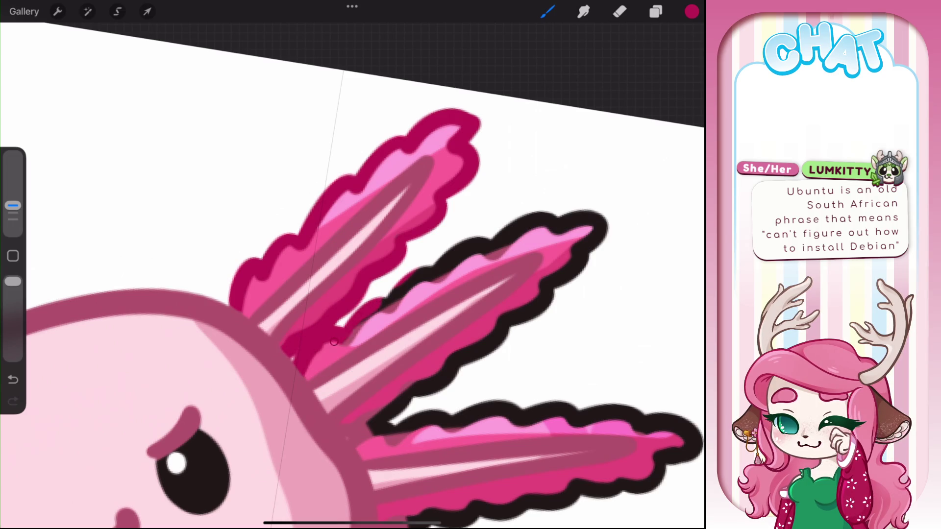
mouse_move(385, 302)
mouse_down()
mouse_move(460, 245)
mouse_move(556, 213)
mouse_move(590, 218)
mouse_move(609, 246)
mouse_move(470, 360)
mouse_up()
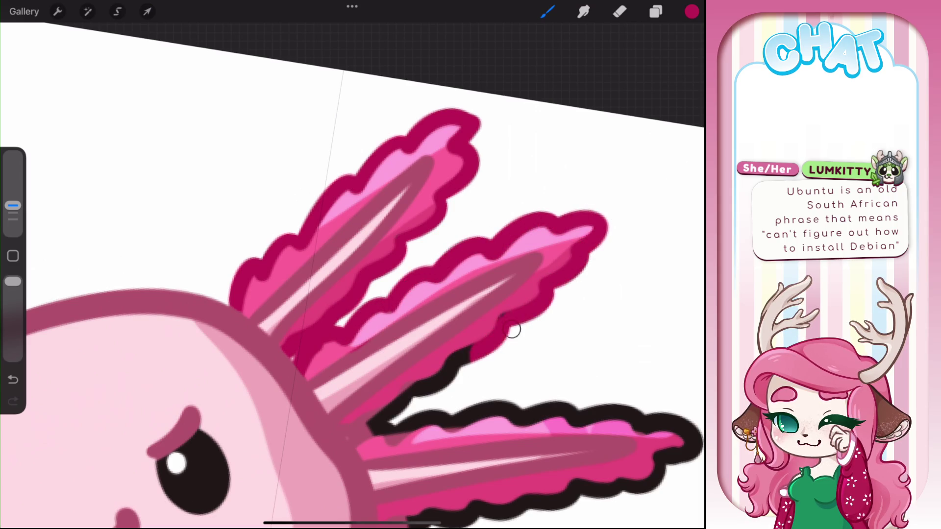
Step: Recolour the lower gill's top outline and the black beneath it magenta, undoing an overlapping stroke
drag(605, 225, 384, 91)
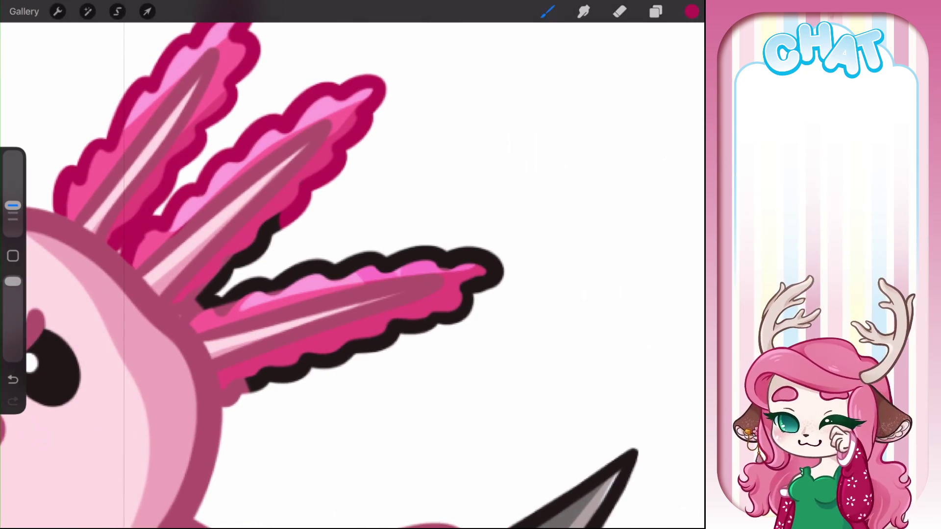
drag(201, 302, 298, 313)
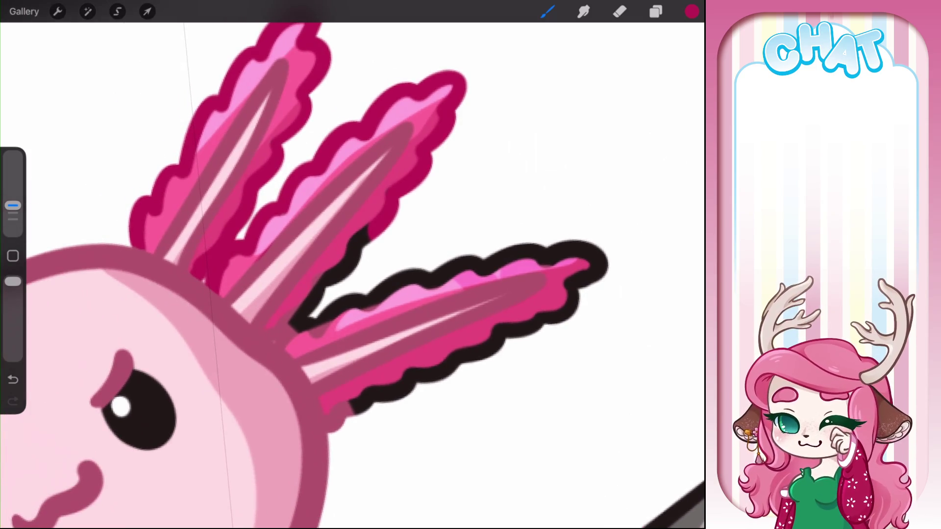
key(ctrl+z)
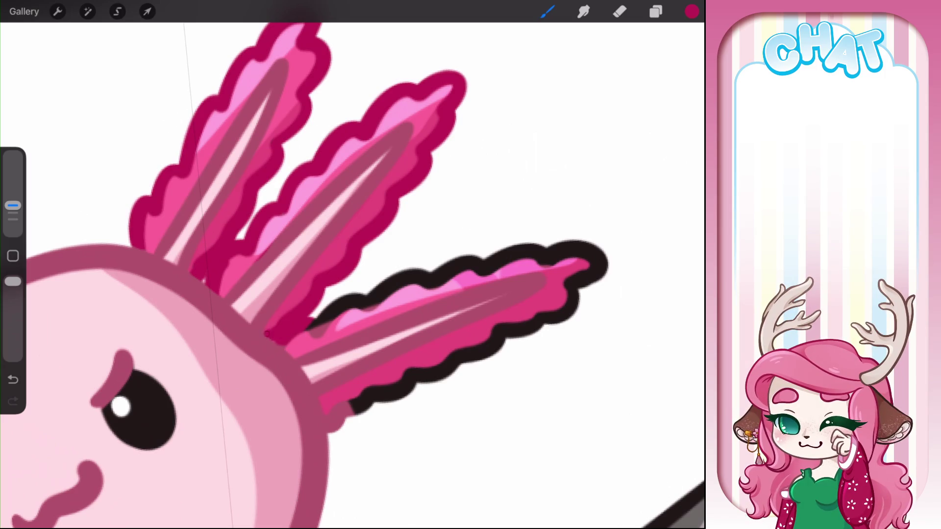
mouse_move(306, 327)
mouse_down()
mouse_move(471, 257)
mouse_move(580, 247)
mouse_move(607, 265)
mouse_move(544, 321)
mouse_up()
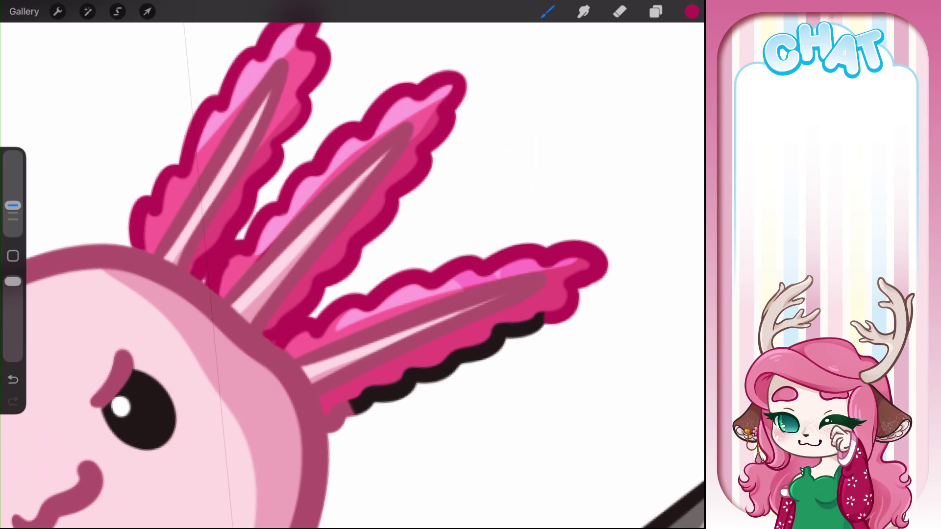
scroll(353, 264, down, 3)
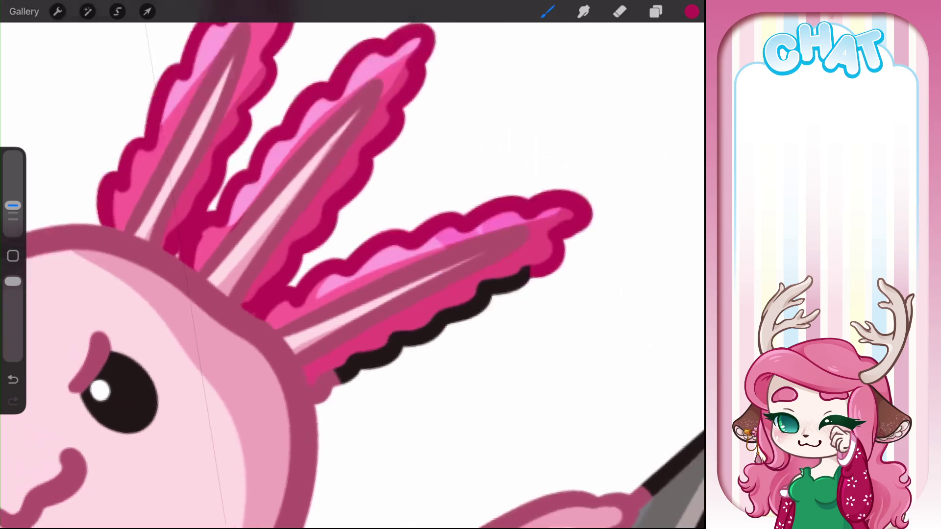
scroll(353, 264, down, 1)
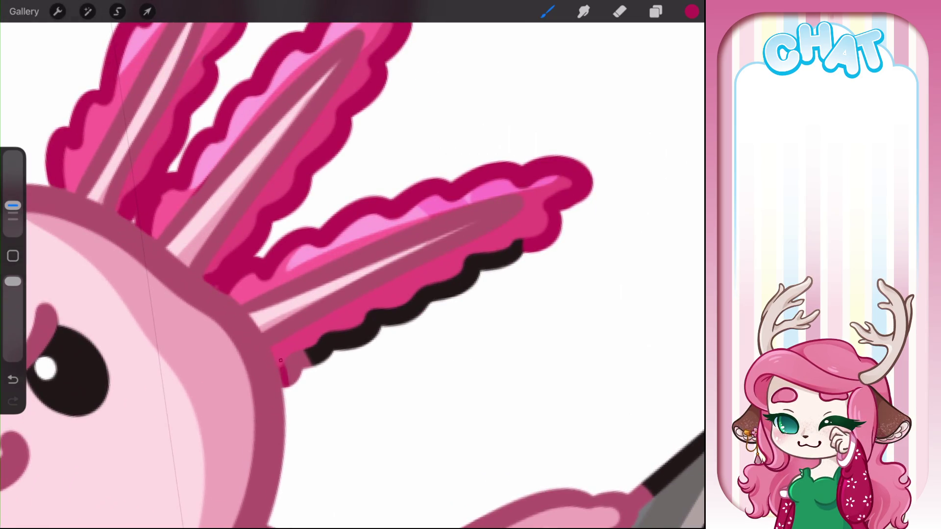
drag(289, 384, 539, 254)
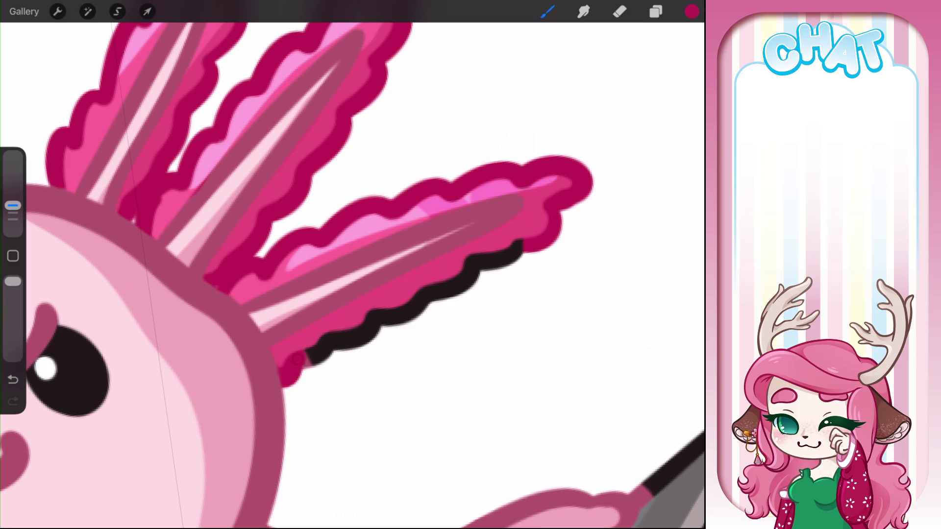
Step: Paint the left gill's outline and the middle gill's lower outline magenta
scroll(353, 264, down, 5)
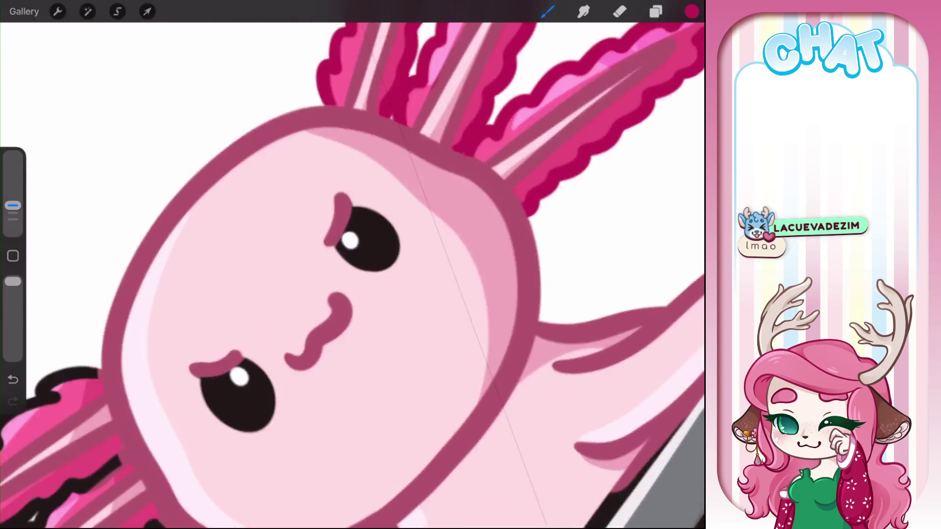
scroll(352, 264, down, 5)
scroll(353, 264, down, 5)
scroll(353, 264, down, 3)
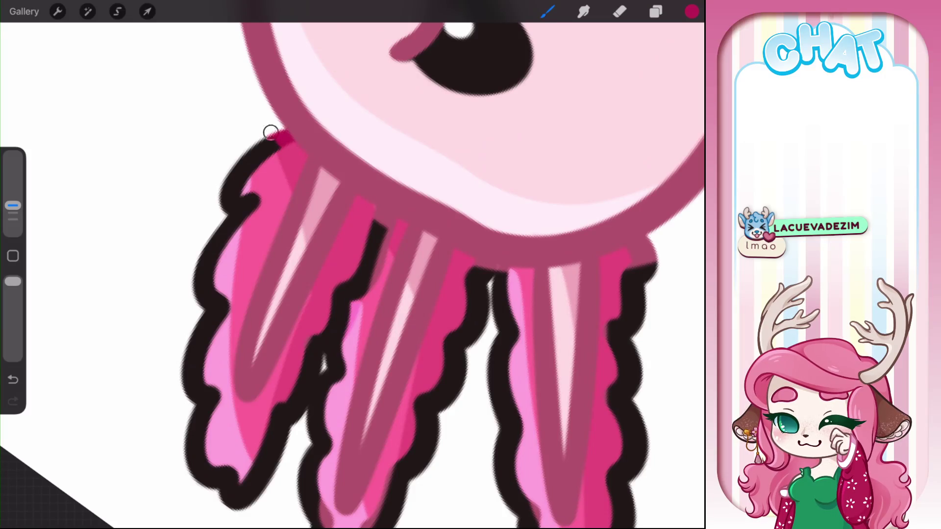
mouse_move(271, 133)
mouse_down()
mouse_move(196, 328)
mouse_move(196, 466)
mouse_move(230, 504)
mouse_move(263, 492)
mouse_move(385, 221)
mouse_up()
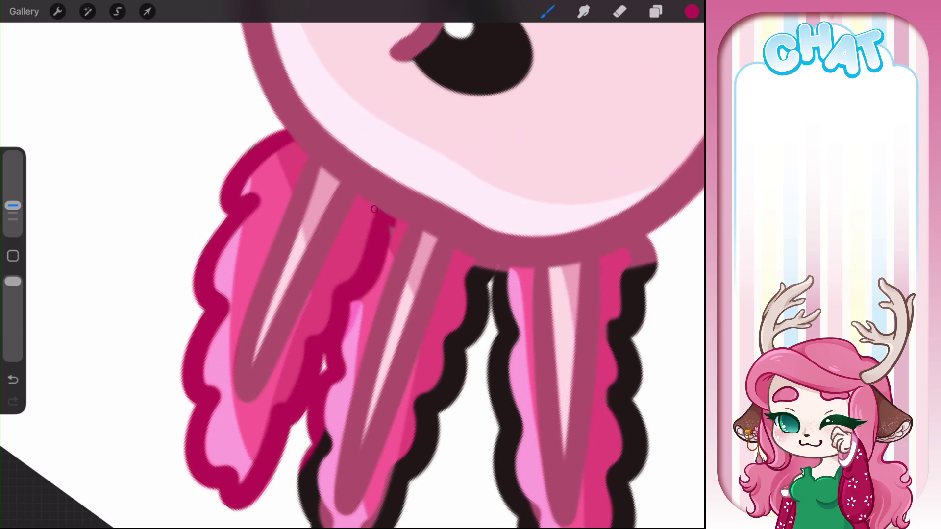
drag(343, 343, 343, 171)
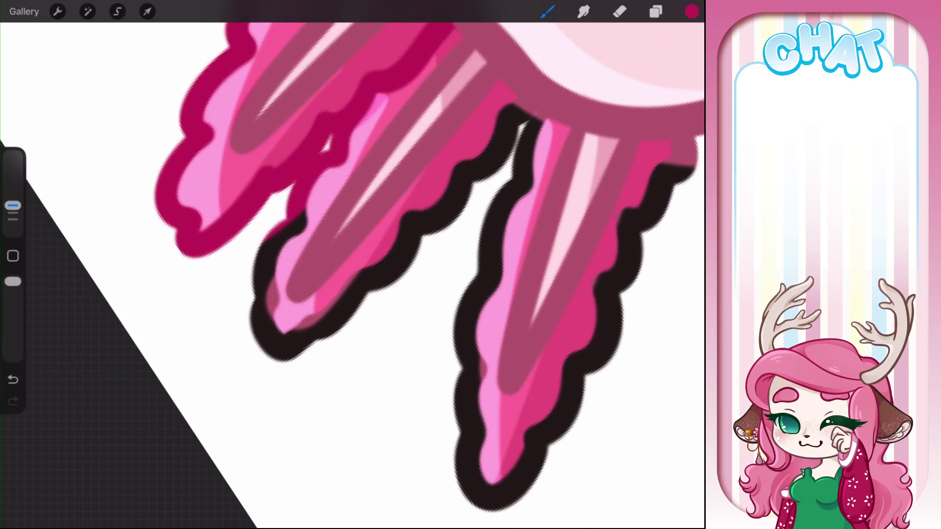
mouse_move(307, 209)
mouse_down()
mouse_move(265, 279)
mouse_move(274, 360)
mouse_move(392, 267)
mouse_move(497, 140)
mouse_up()
Step: Rotate the view and recolour the gill base and the lower gill's left edge, tip and right edge magenta
drag(343, 196, 343, 294)
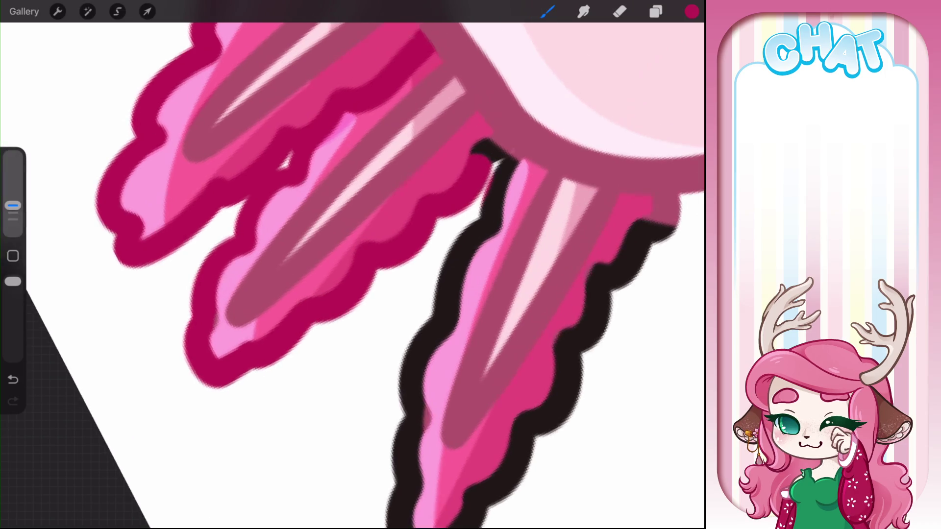
mouse_move(421, 205)
mouse_down()
mouse_move(436, 233)
mouse_move(387, 299)
mouse_up()
drag(343, 245, 392, 123)
mouse_move(465, 122)
mouse_down()
mouse_move(429, 171)
mouse_move(346, 382)
mouse_up()
mouse_move(350, 343)
mouse_down()
mouse_move(362, 421)
mouse_move(453, 351)
mouse_up()
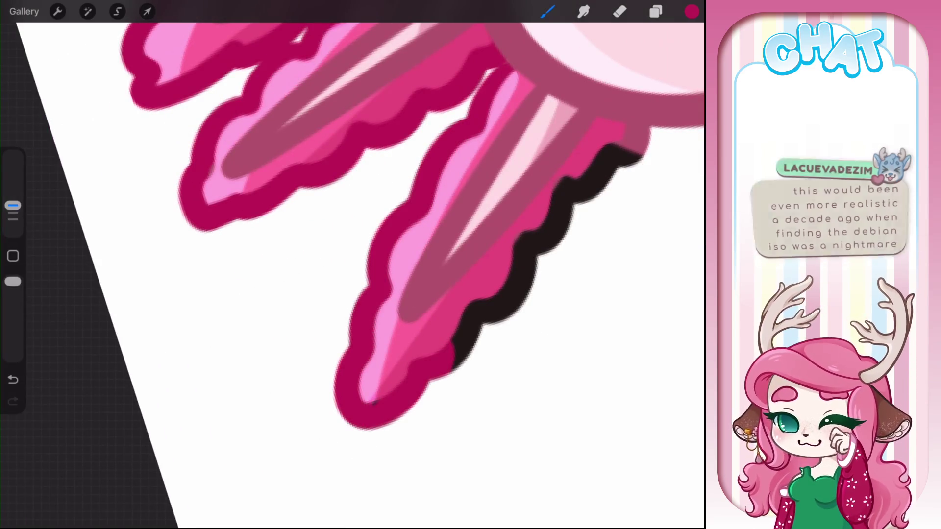
drag(441, 245, 294, 275)
mouse_move(294, 412)
mouse_down()
mouse_move(353, 319)
mouse_move(445, 213)
mouse_move(348, 304)
mouse_move(345, 276)
mouse_move(331, 320)
mouse_up()
scroll(352, 264, down, 10)
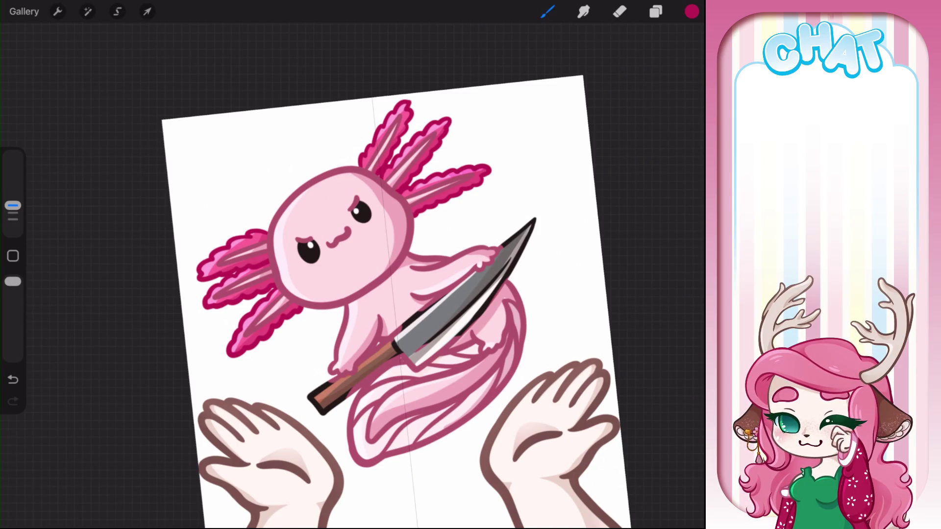
Step: Sample the knife blade's grey and darken it to a dark grey
scroll(353, 265, up, 5)
click(429, 244)
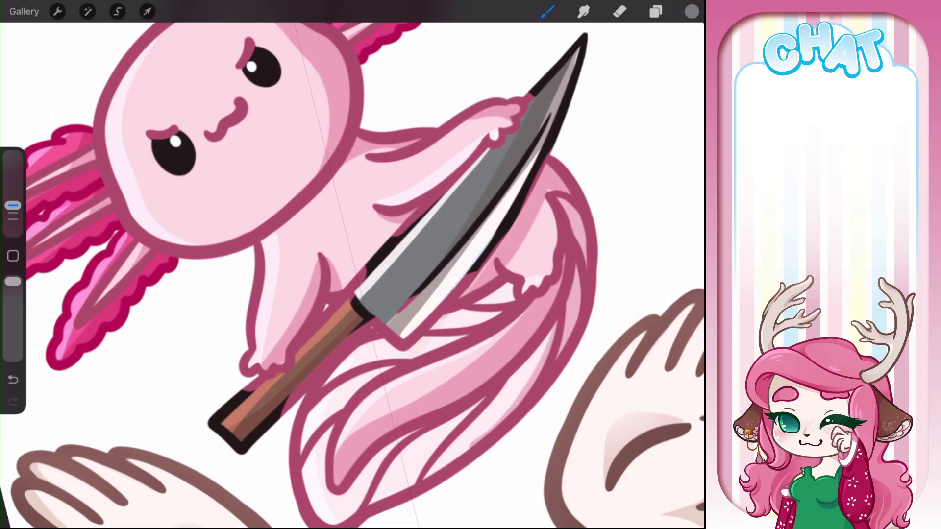
click(692, 11)
drag(555, 161, 561, 174)
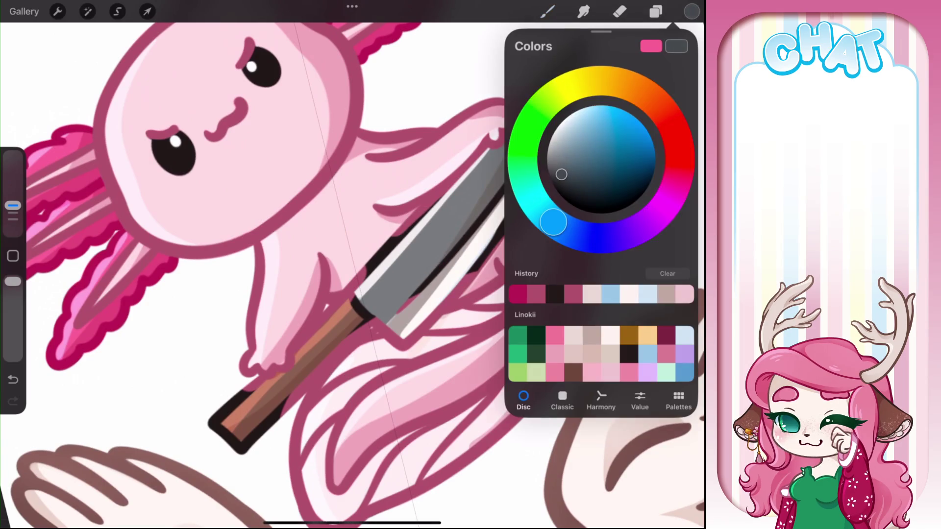
click(454, 286)
Step: Outline the knife guard's base, corner and right edge in dark grey
scroll(352, 264, up, 3)
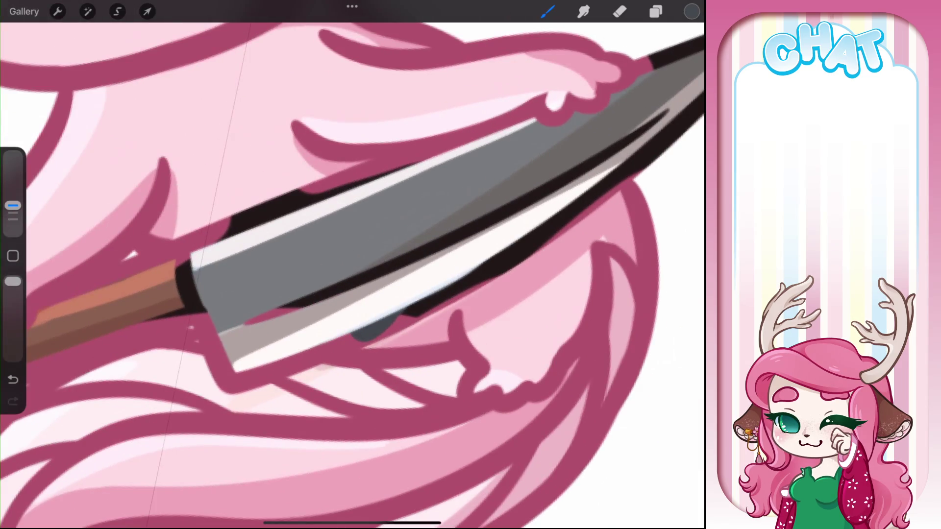
drag(192, 300, 213, 338)
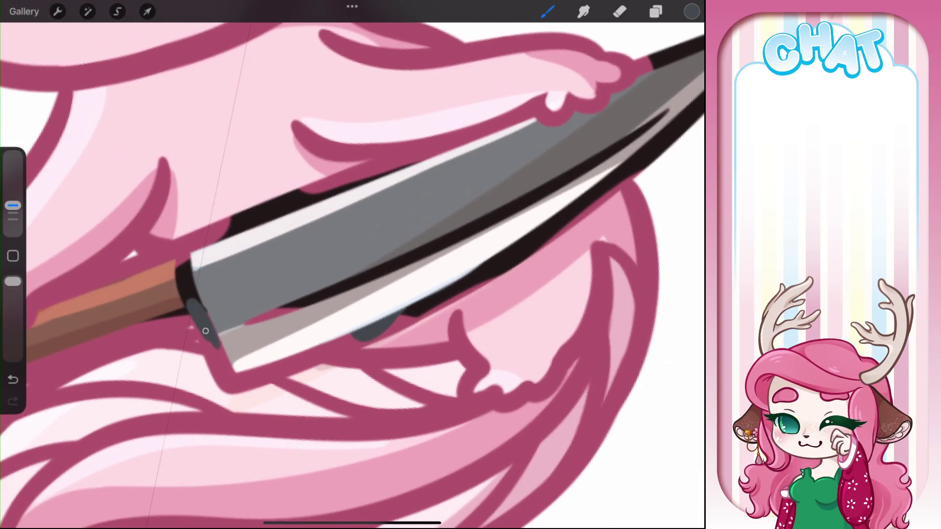
drag(186, 299, 186, 244)
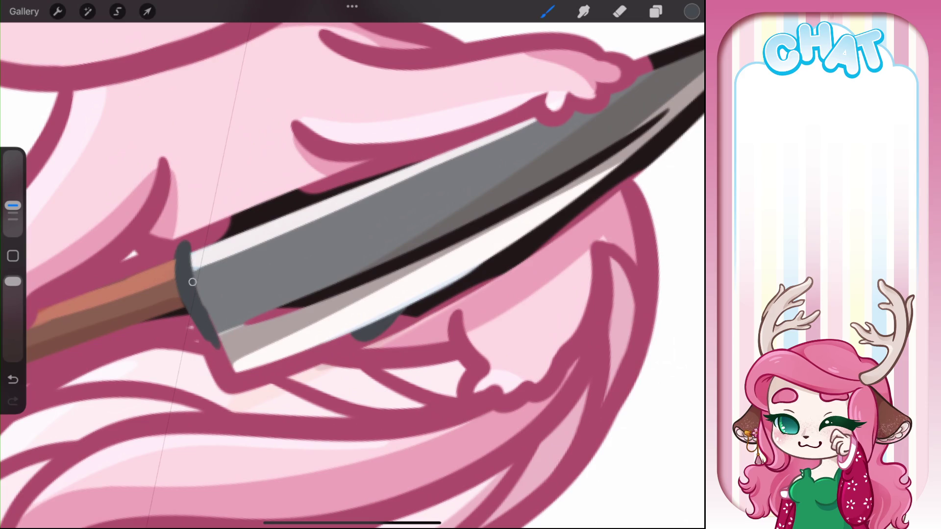
drag(219, 352, 219, 366)
mouse_move(196, 325)
mouse_down()
mouse_move(218, 376)
mouse_move(265, 378)
mouse_up()
drag(220, 343, 234, 388)
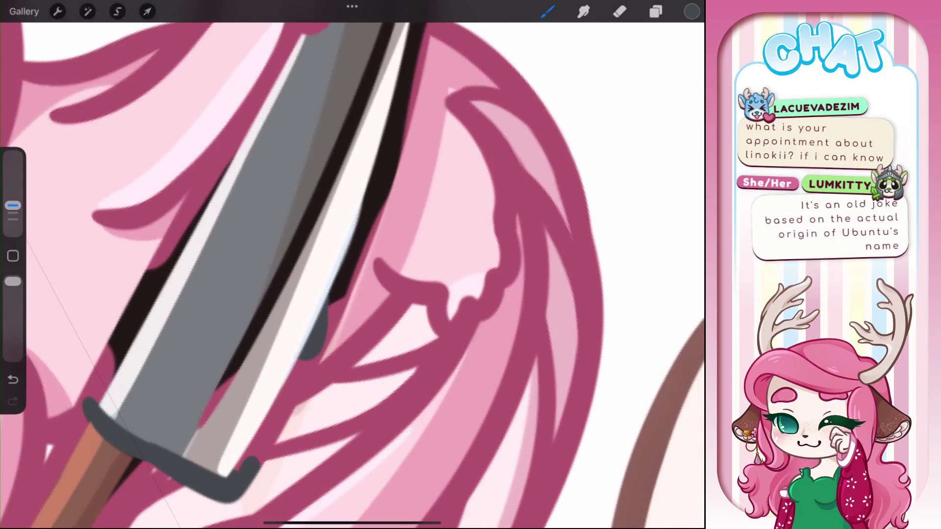
drag(303, 382, 252, 466)
drag(293, 407, 359, 252)
drag(308, 361, 279, 420)
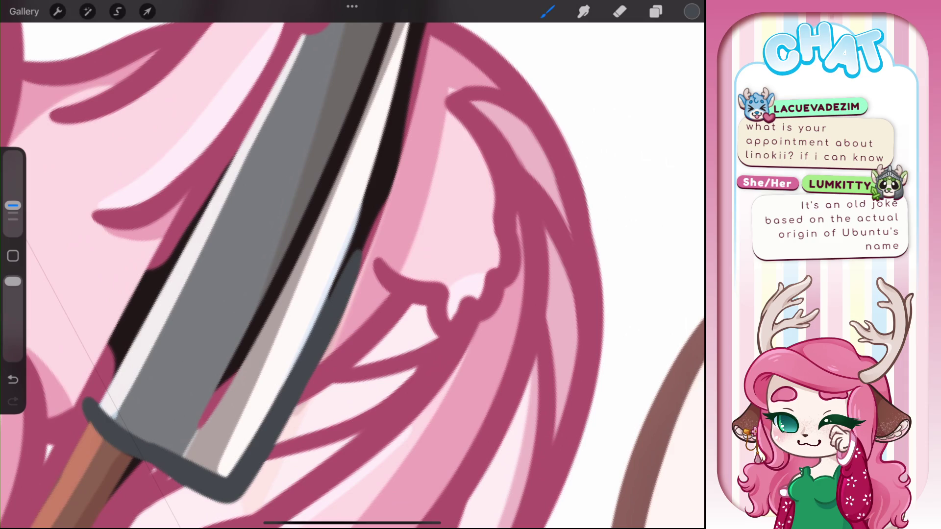
Step: Trace a continuous dark grey outline up the blade's edge toward the tip
drag(377, 264, 279, 417)
mouse_move(343, 281)
mouse_down()
mouse_move(253, 415)
mouse_move(325, 296)
mouse_up()
mouse_move(343, 245)
mouse_down()
mouse_move(328, 284)
mouse_move(304, 245)
mouse_up()
drag(172, 482, 294, 262)
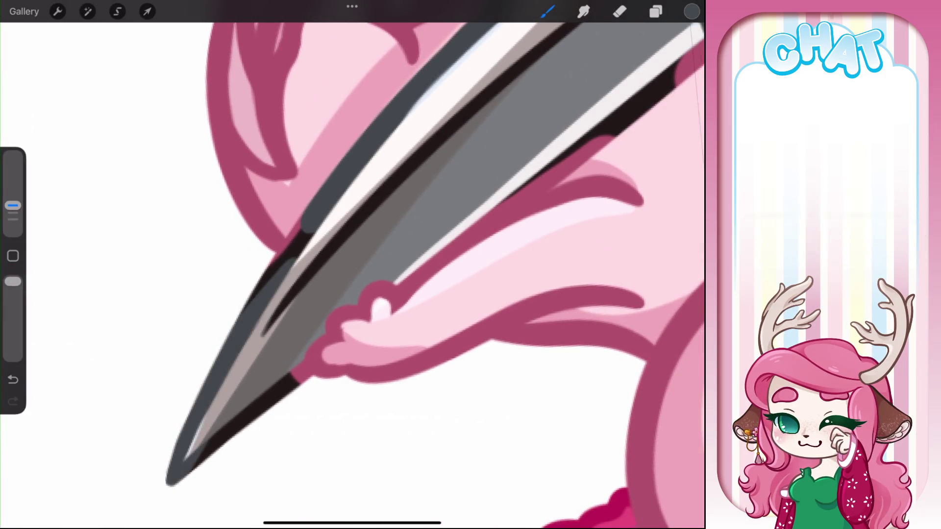
drag(257, 296, 316, 231)
drag(243, 313, 304, 226)
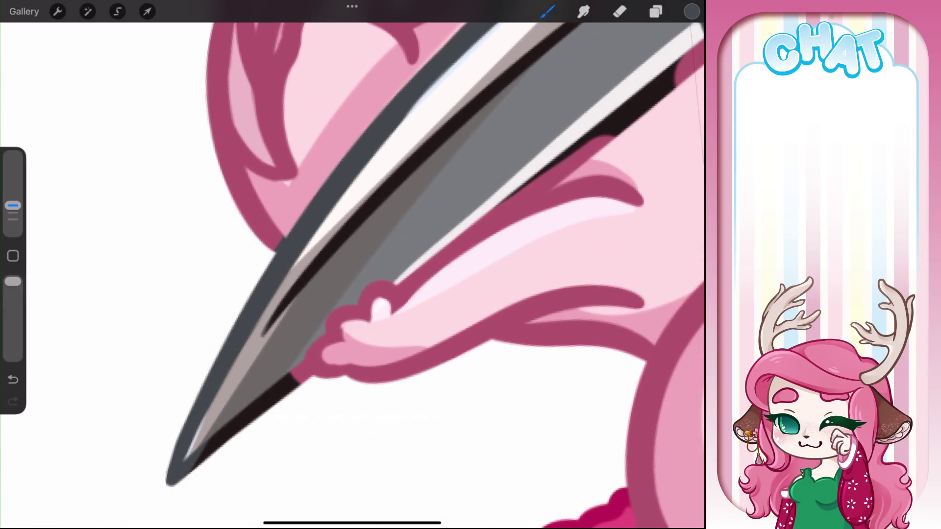
drag(264, 336, 355, 220)
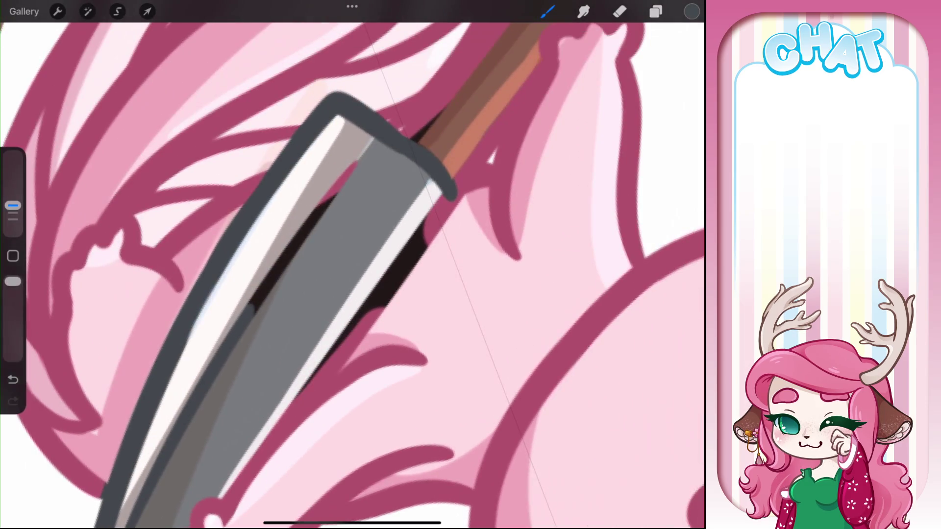
drag(250, 316, 356, 168)
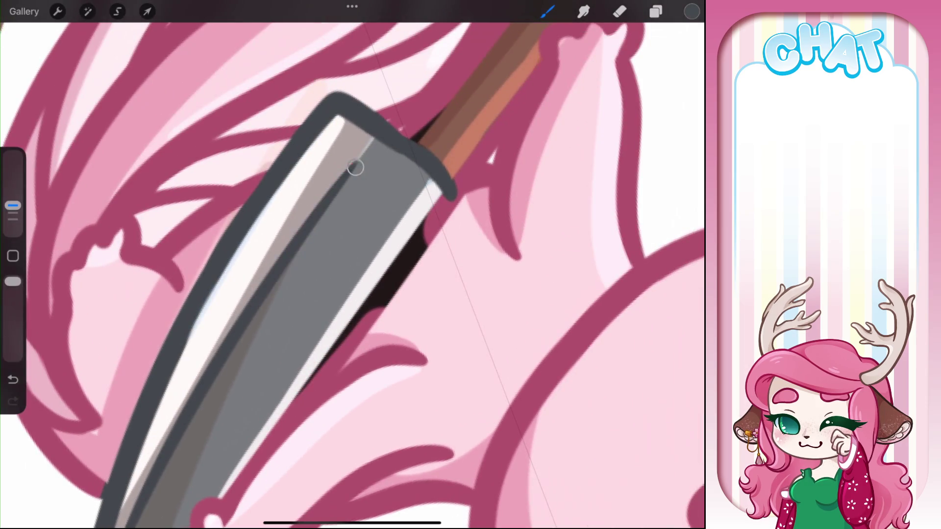
Step: Outline the blade's lower and upper edges in dark grey and touch up small spots
mouse_move(352, 265)
mouse_down()
mouse_move(294, 274)
mouse_move(93, 147)
mouse_up()
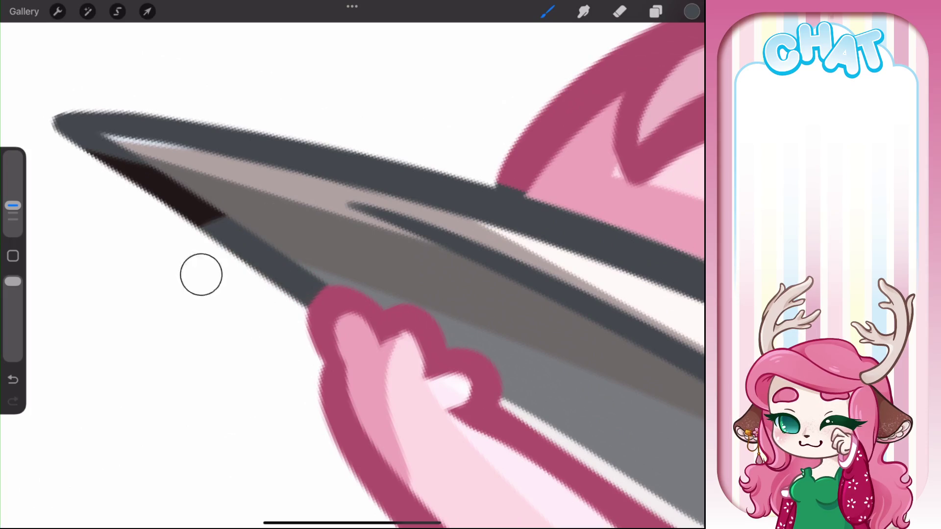
mouse_move(352, 265)
mouse_down()
mouse_move(338, 313)
mouse_move(245, 402)
mouse_up()
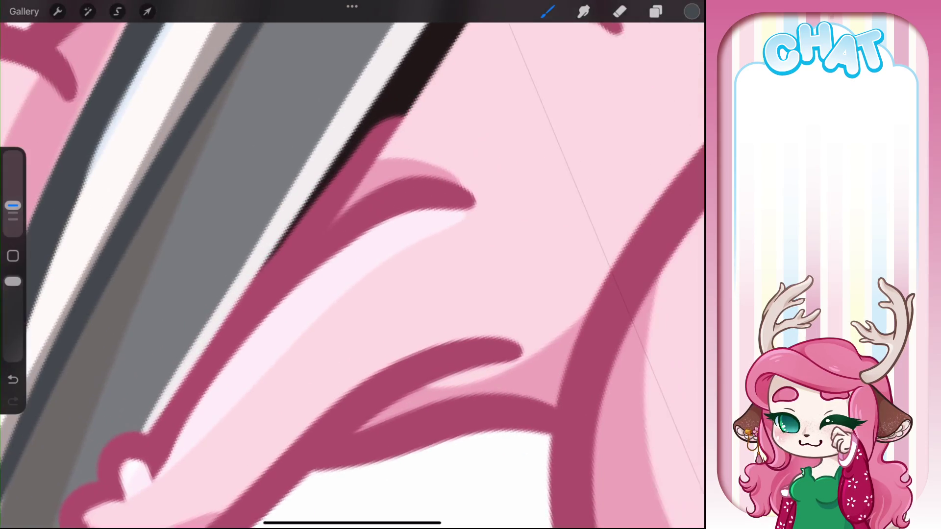
drag(212, 332, 346, 206)
drag(267, 267, 401, 120)
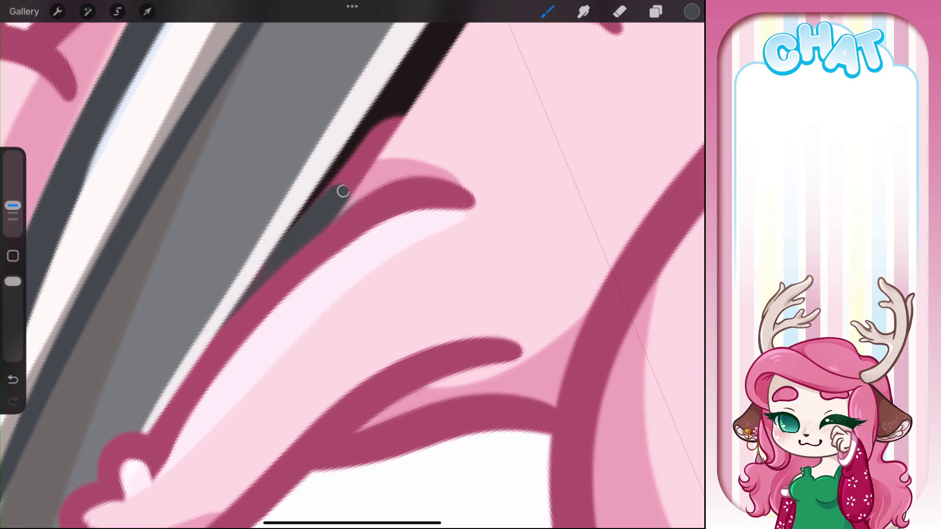
drag(282, 240, 424, 84)
drag(353, 265, 245, 318)
mouse_move(176, 216)
mouse_down()
mouse_move(155, 188)
mouse_move(195, 210)
mouse_move(294, 318)
mouse_up()
mouse_move(353, 264)
mouse_down()
mouse_move(294, 206)
mouse_move(343, 255)
mouse_up()
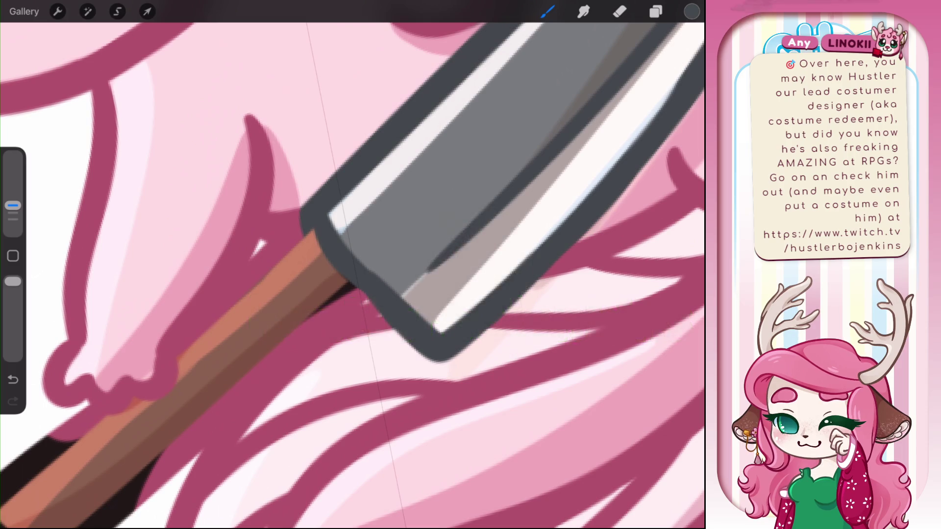
Step: Pick a brown from the palette, sample the handle's brown and darken it
click(691, 11)
click(573, 372)
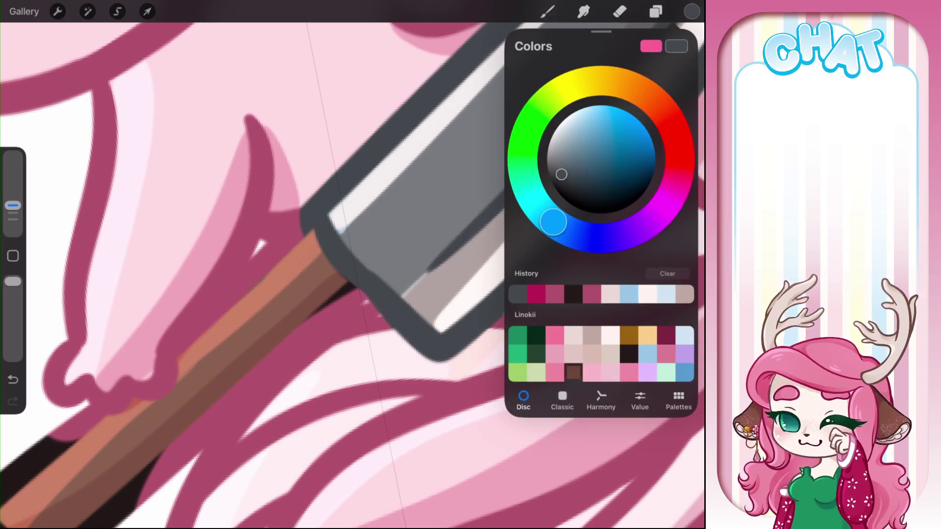
scroll(343, 245, left, 4)
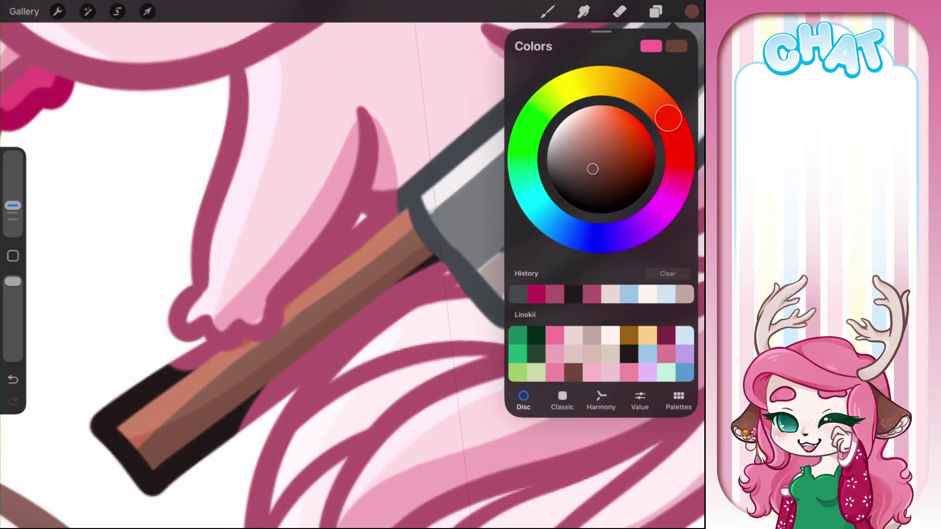
click(392, 237)
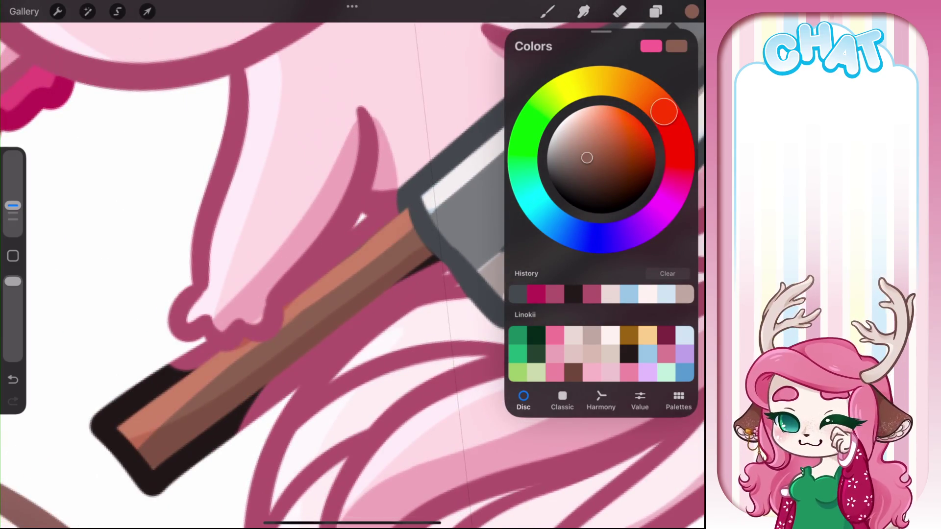
drag(590, 164, 610, 171)
scroll(342, 294, left, 5)
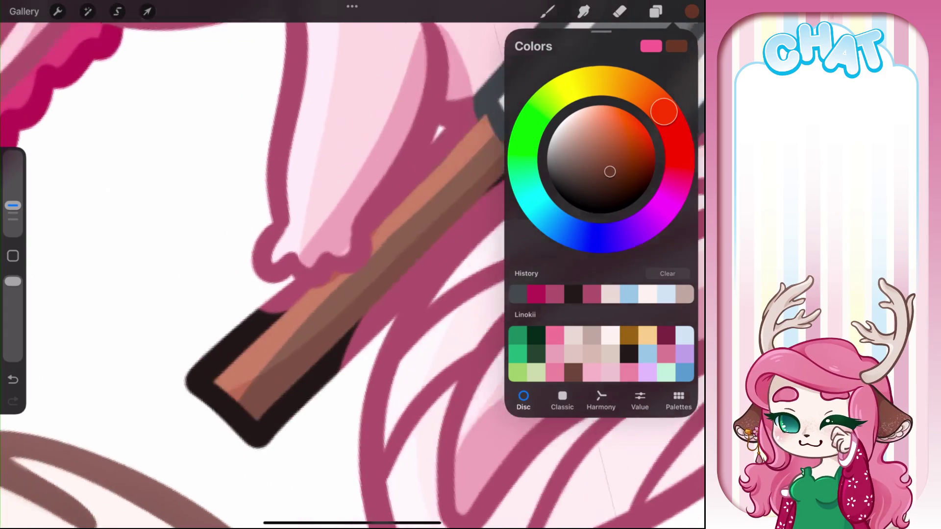
click(296, 445)
Step: Paint the end of the knife handle in dark brown
drag(295, 445, 291, 439)
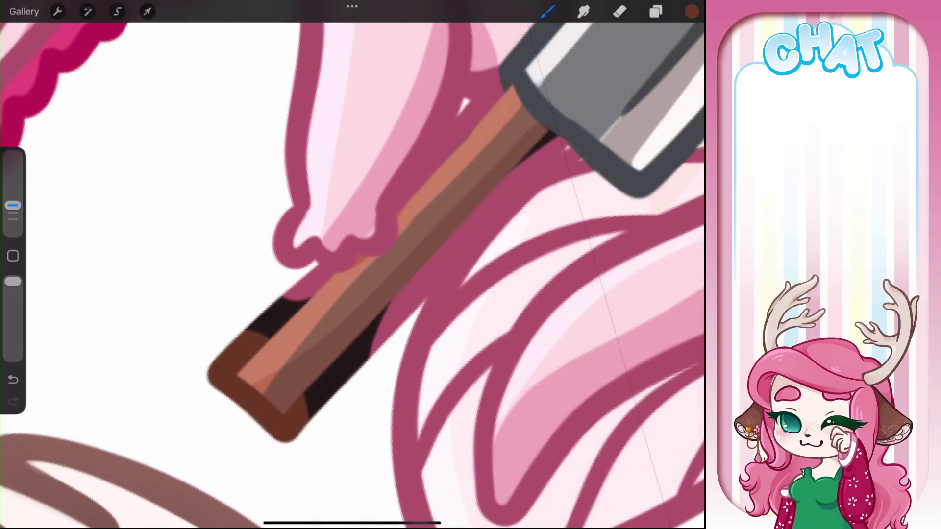
click(315, 338)
click(692, 12)
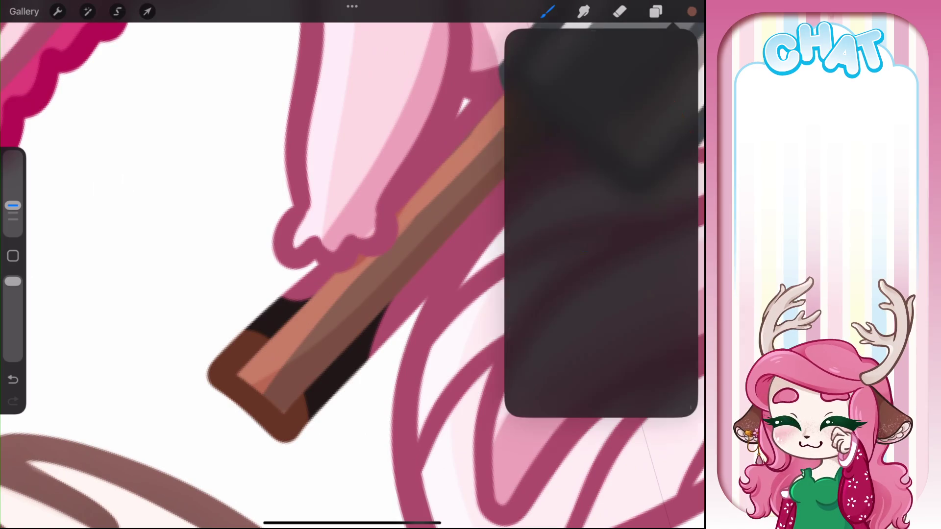
click(263, 400)
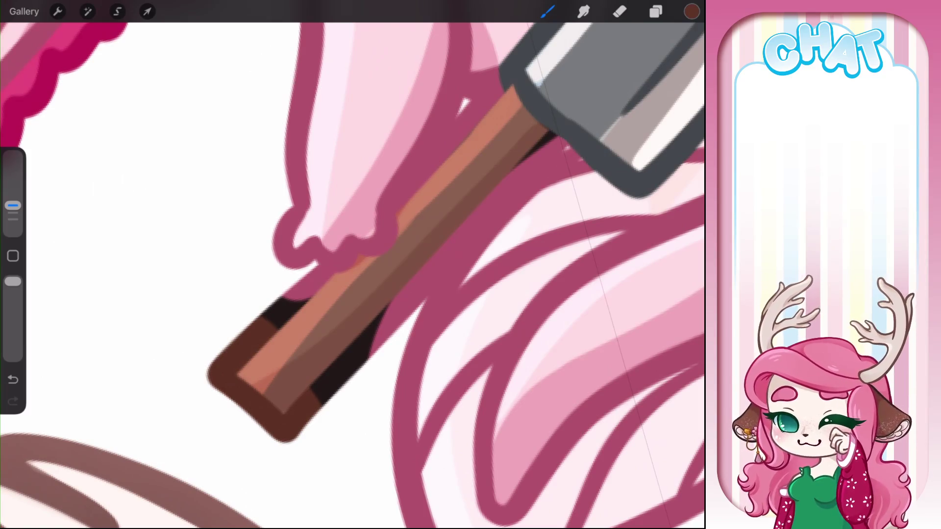
Step: Undo a stray brown stroke, then outline the handle's lower edge in dark brown
drag(318, 392, 383, 314)
scroll(353, 264, up, 2)
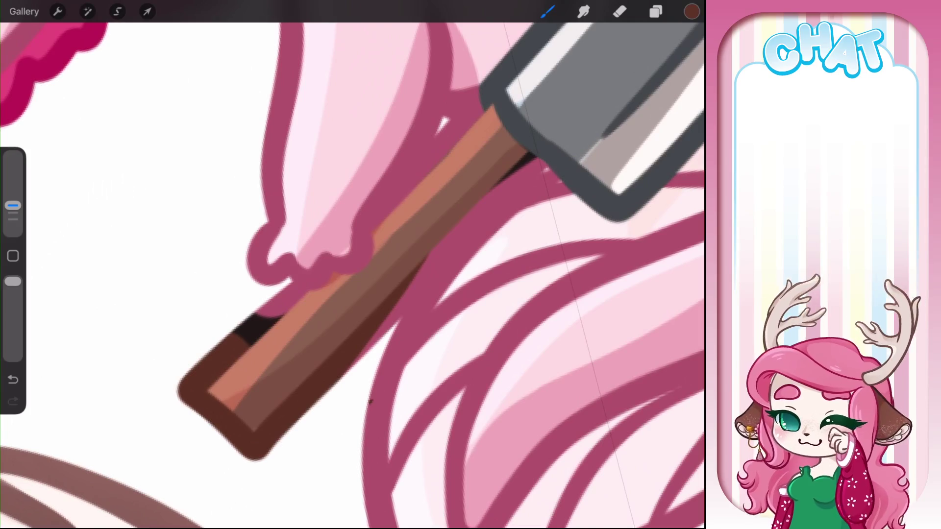
scroll(352, 264, right, 2)
key(ctrl+z)
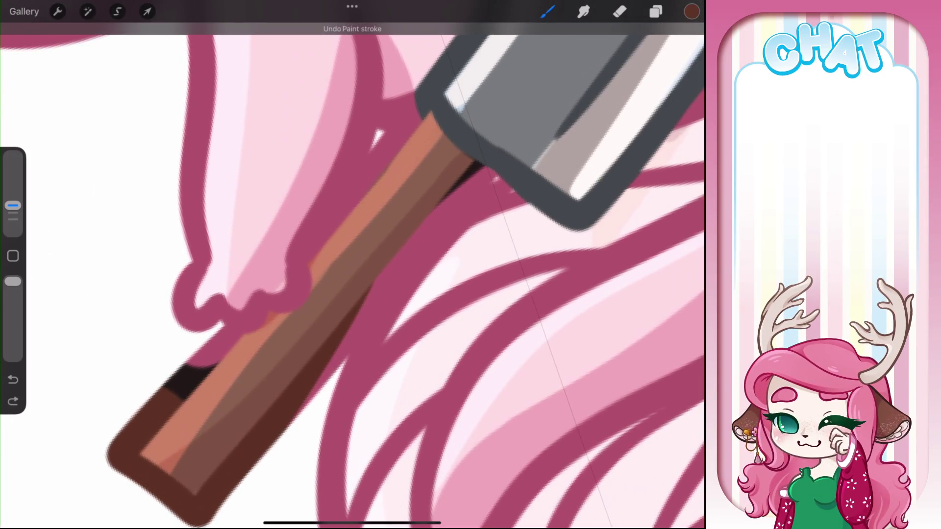
drag(492, 179, 333, 365)
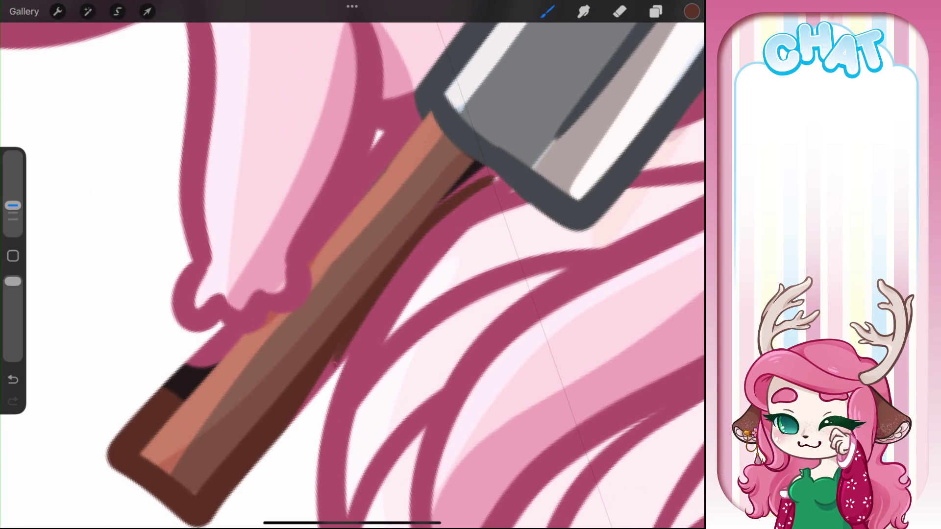
drag(351, 329, 294, 421)
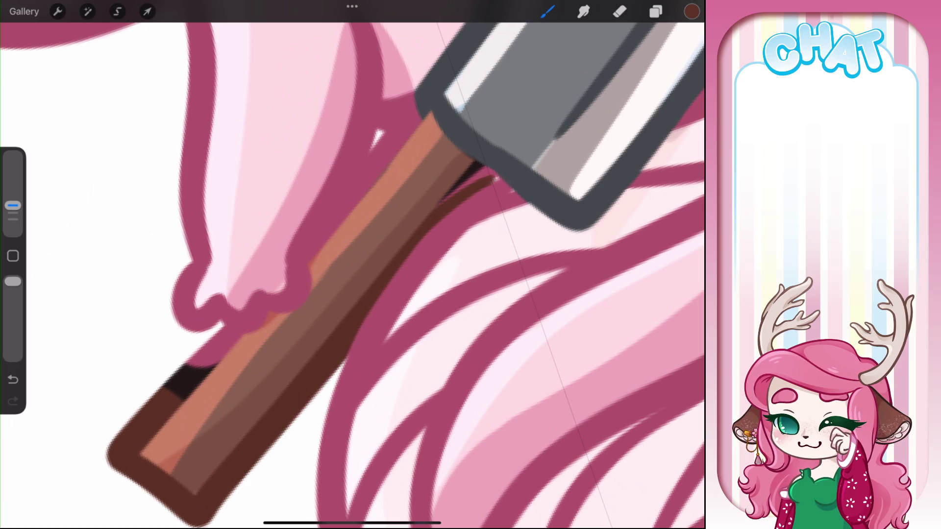
scroll(353, 265, up, 2)
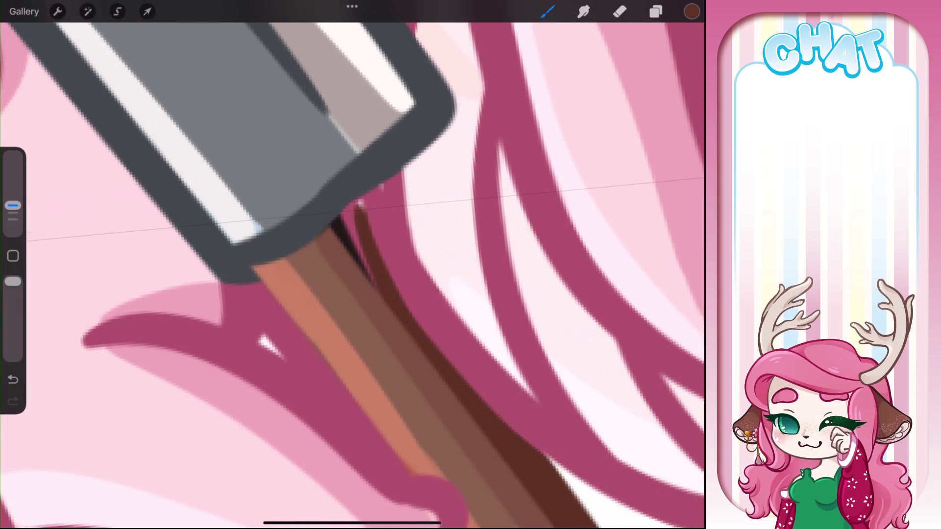
Step: Thicken the brown line at the blade joint and shade the handle's left edge dark brown
mouse_move(359, 205)
mouse_down()
mouse_move(346, 228)
mouse_move(370, 279)
mouse_up()
scroll(352, 265, up, 2)
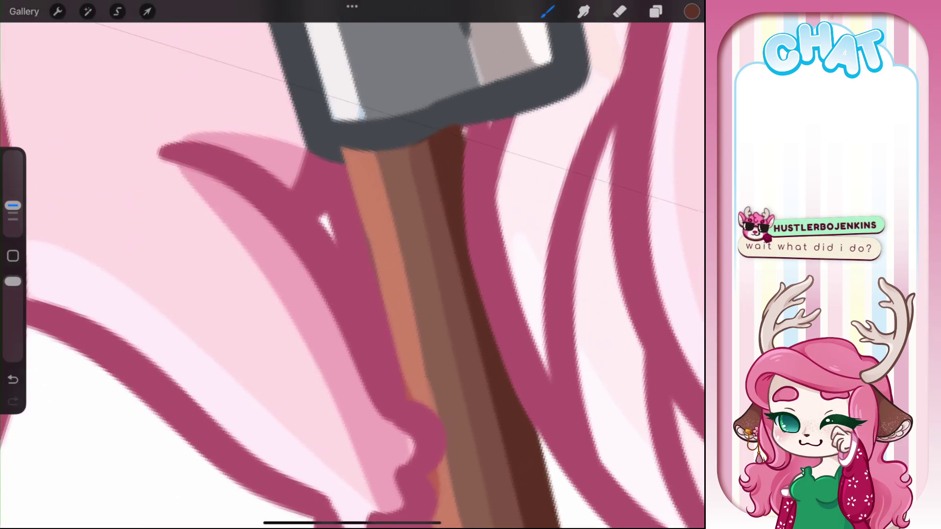
mouse_move(308, 146)
mouse_down()
mouse_move(338, 159)
mouse_move(363, 245)
mouse_move(351, 257)
mouse_move(404, 395)
mouse_up()
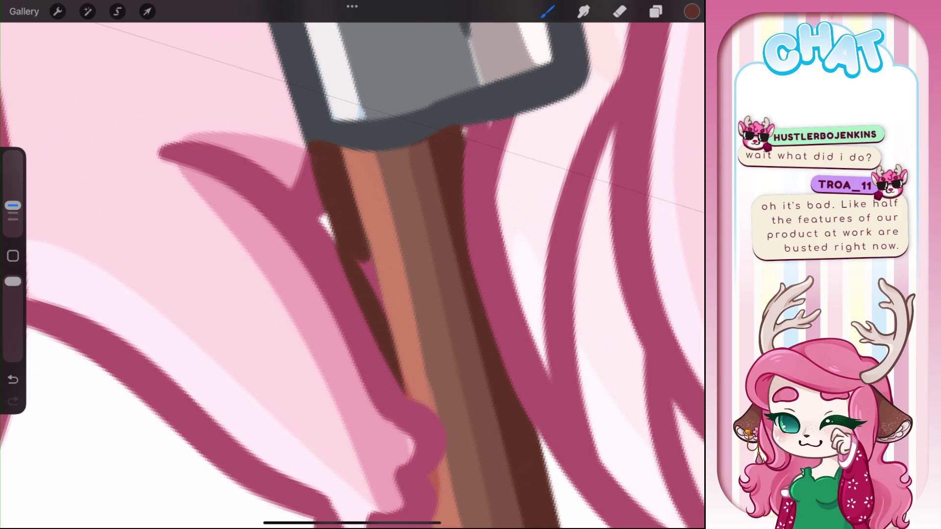
mouse_move(358, 260)
mouse_down()
mouse_move(391, 325)
mouse_move(270, 156)
mouse_up()
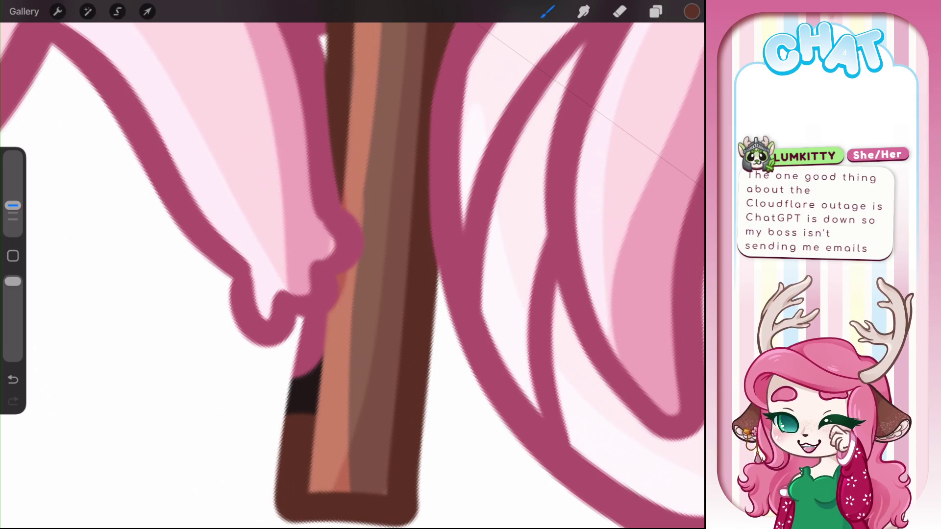
mouse_move(333, 316)
mouse_down()
mouse_move(308, 330)
mouse_move(287, 435)
mouse_move(304, 388)
mouse_move(299, 414)
mouse_up()
Step: Sample the pink outline colour and touch up the outline beside the handle
click(327, 253)
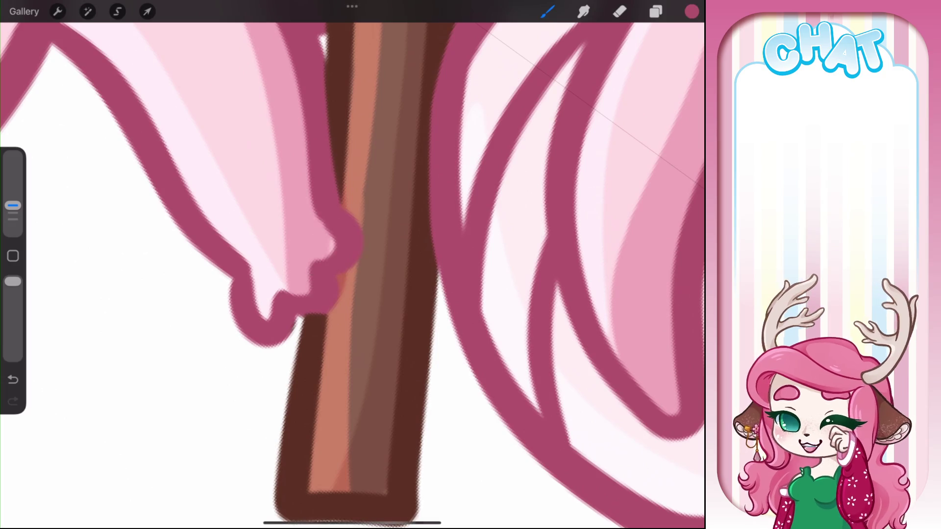
drag(308, 316, 322, 309)
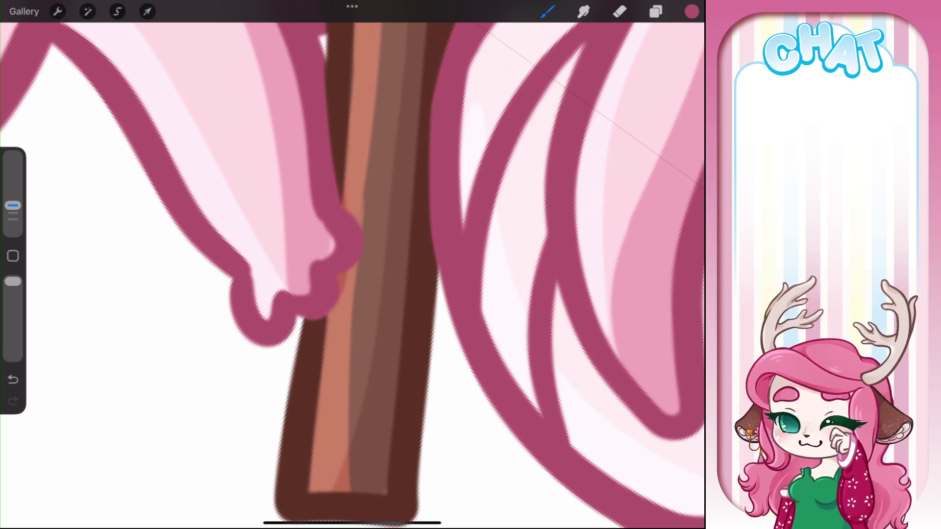
scroll(351, 264, down, 10)
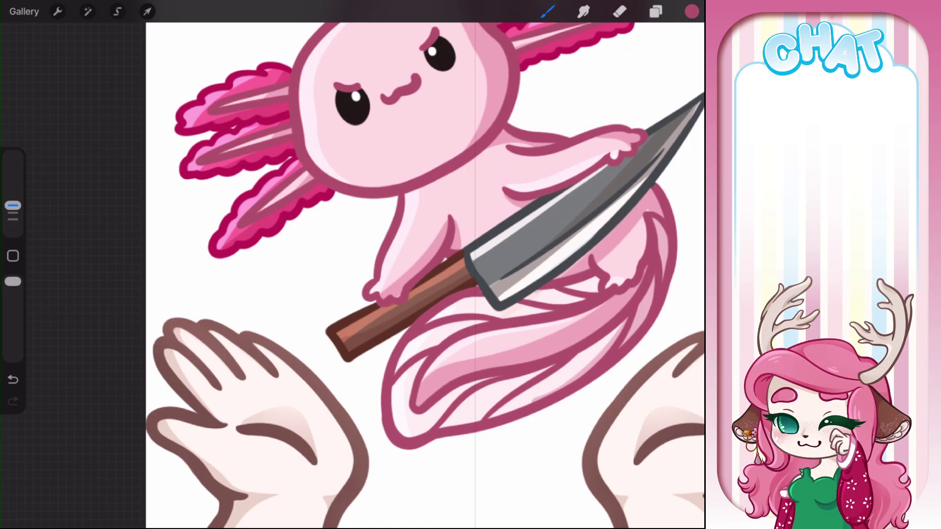
Step: Sample a lighter pink from the tail and darken it slightly
scroll(352, 264, right, 5)
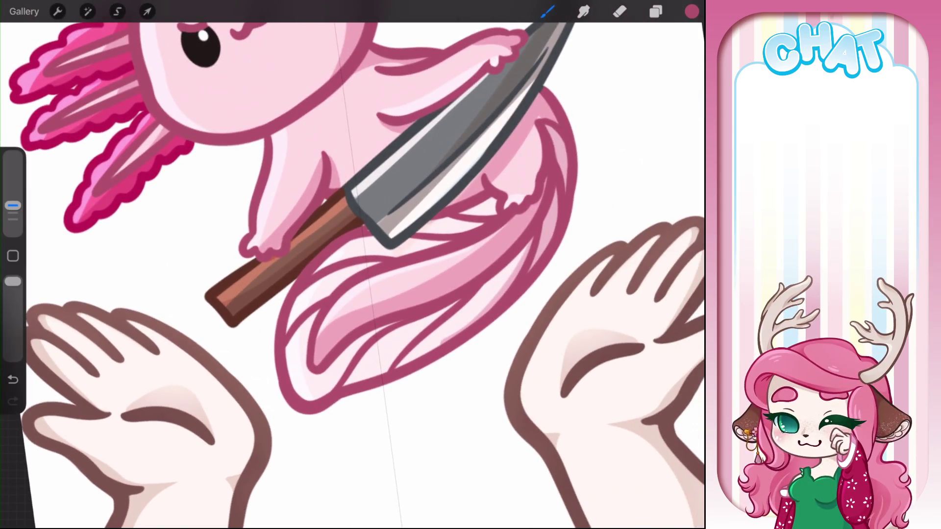
drag(483, 269, 497, 269)
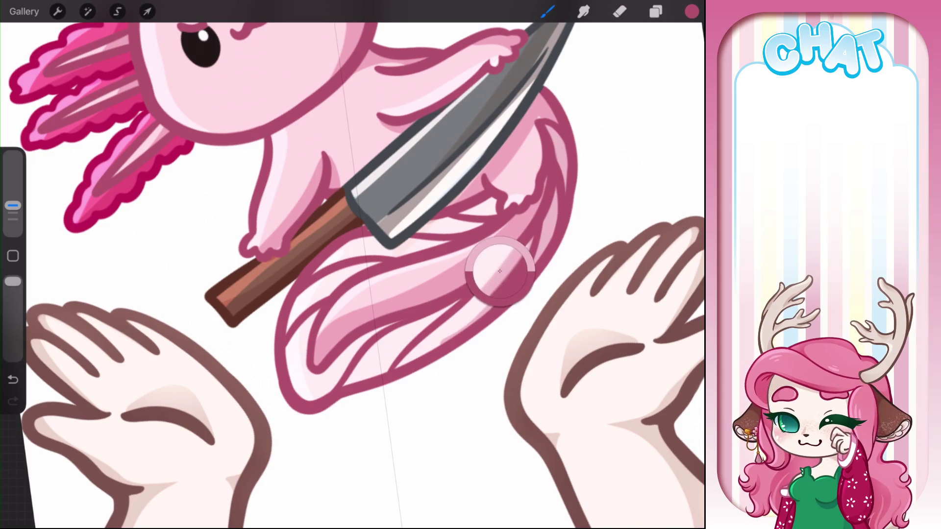
click(691, 11)
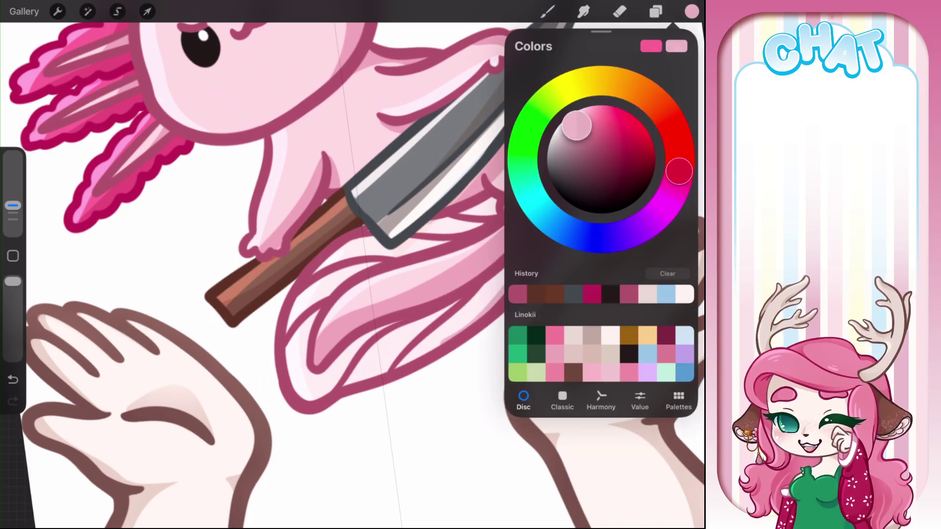
drag(573, 123, 576, 131)
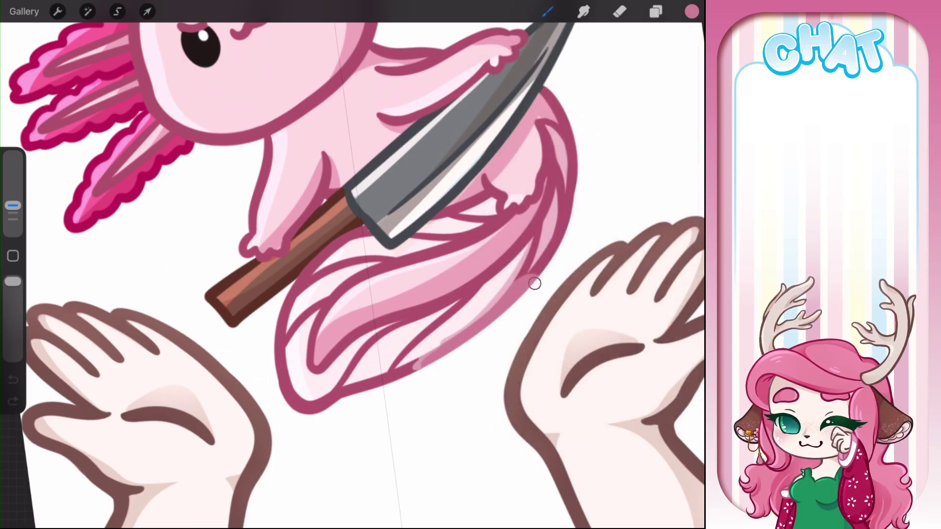
Step: Paint light pink highlights along the tail's outer edge and strands
drag(534, 283, 566, 211)
scroll(343, 264, up, 5)
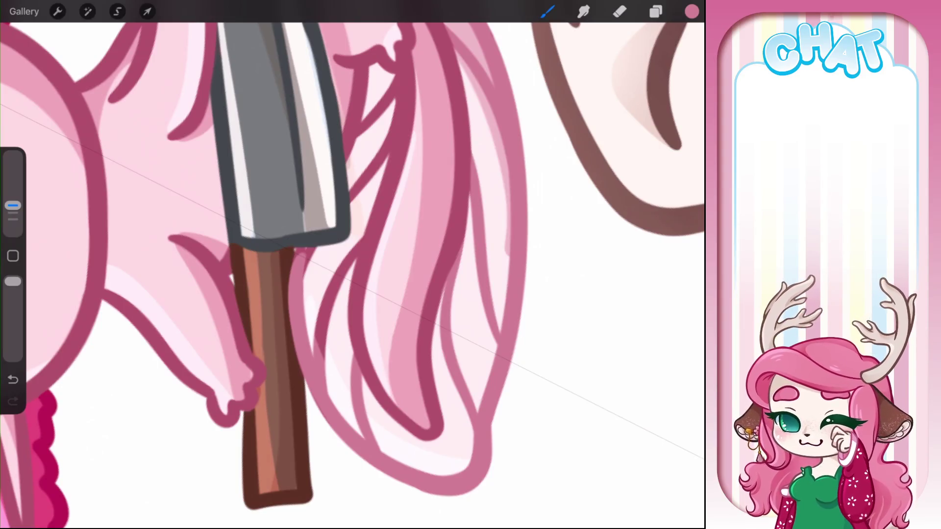
drag(360, 230, 319, 358)
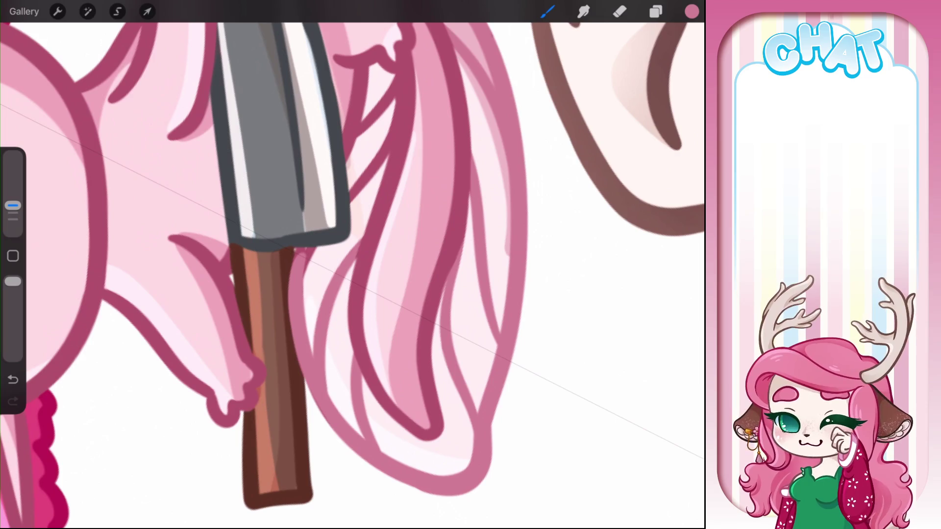
scroll(343, 264, up, 2)
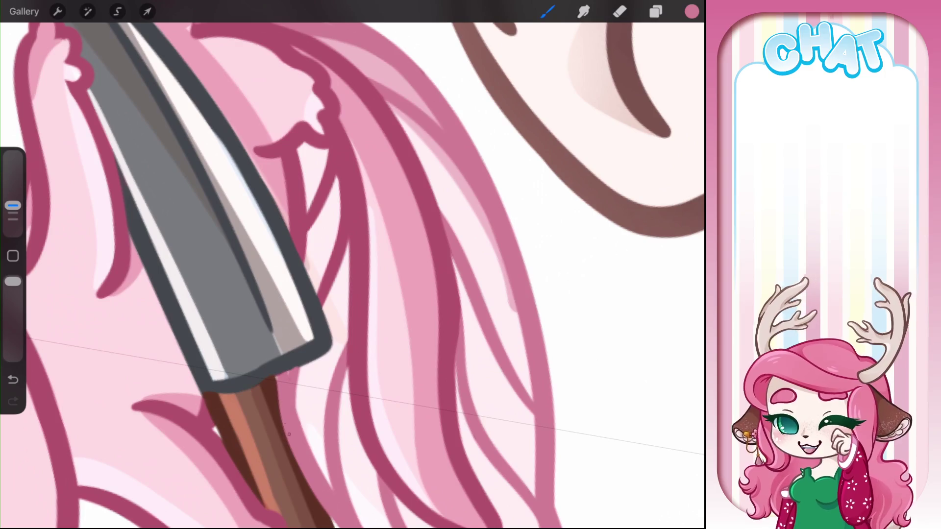
scroll(343, 265, up, 3)
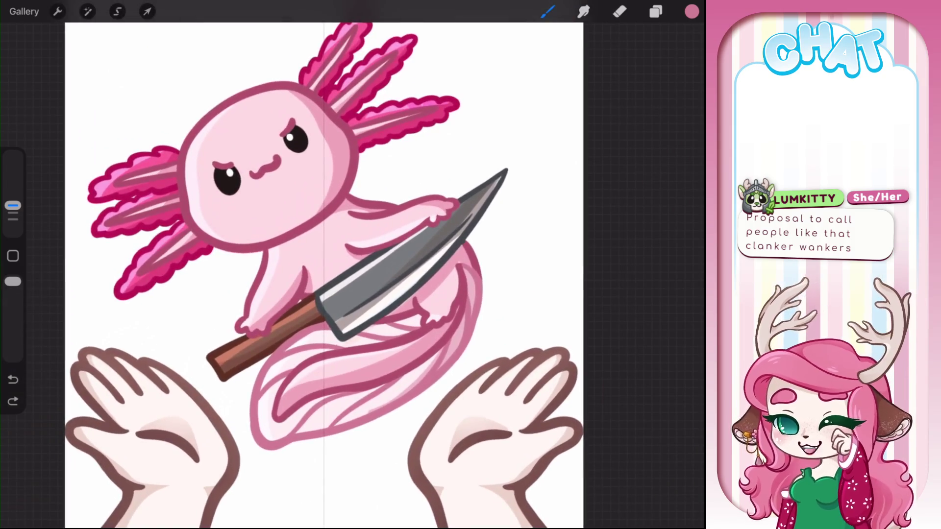
Step: Make Layer 96 above Layer 64 active and fine-tune the pink shade
click(656, 12)
click(598, 181)
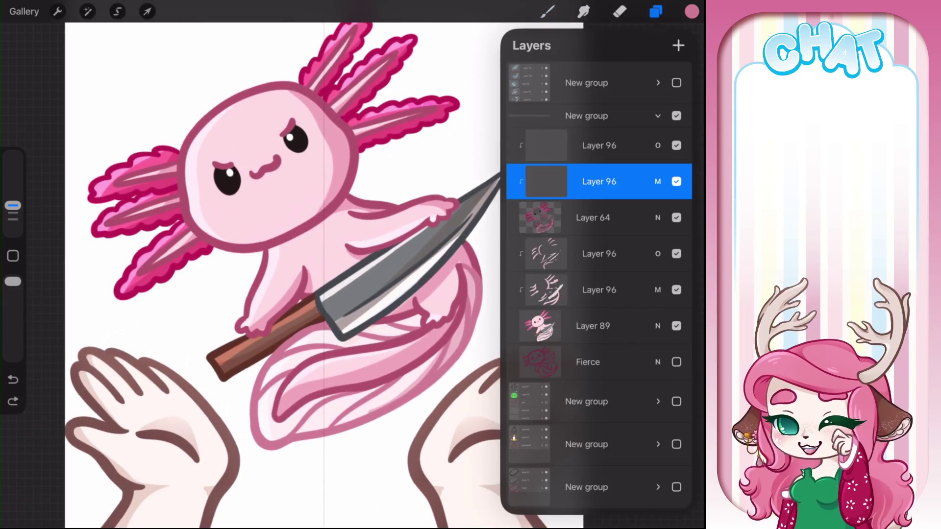
click(691, 11)
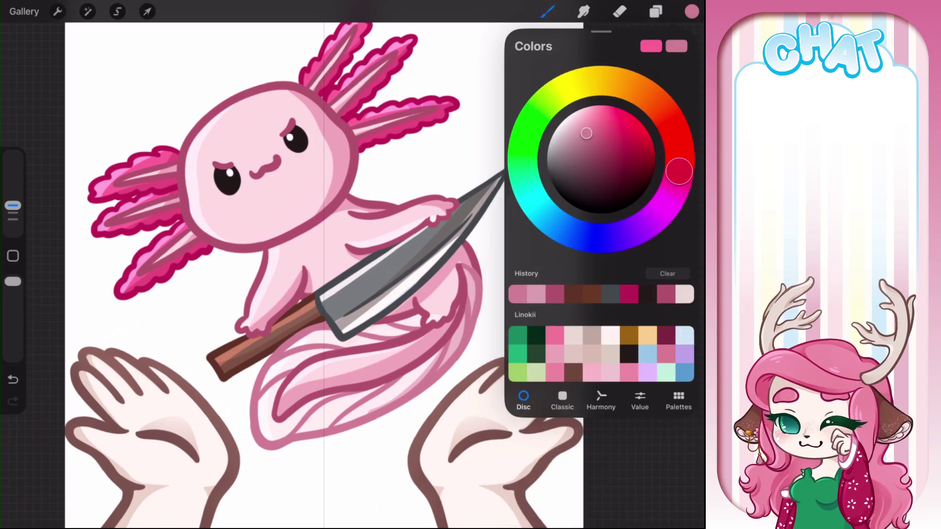
drag(586, 133, 590, 130)
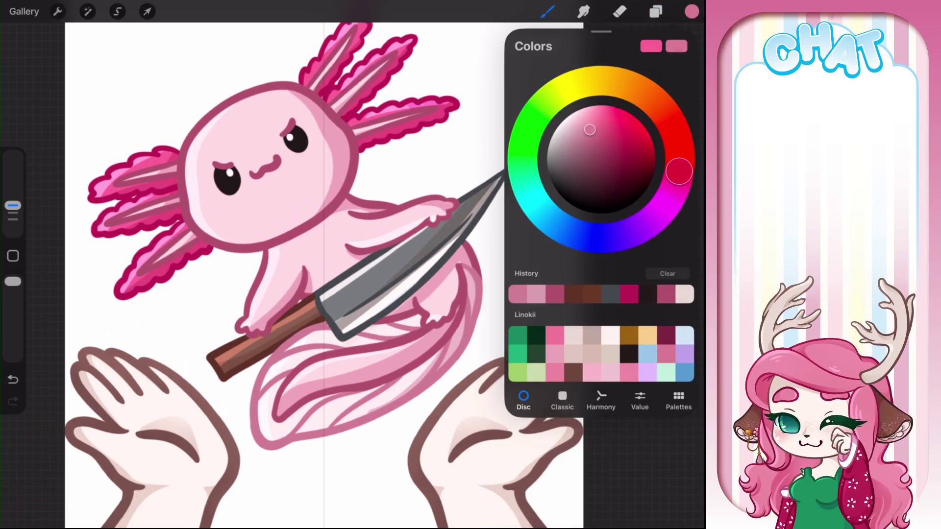
Step: Switch to a different brush from the Brush Library
click(548, 11)
click(588, 375)
click(417, 395)
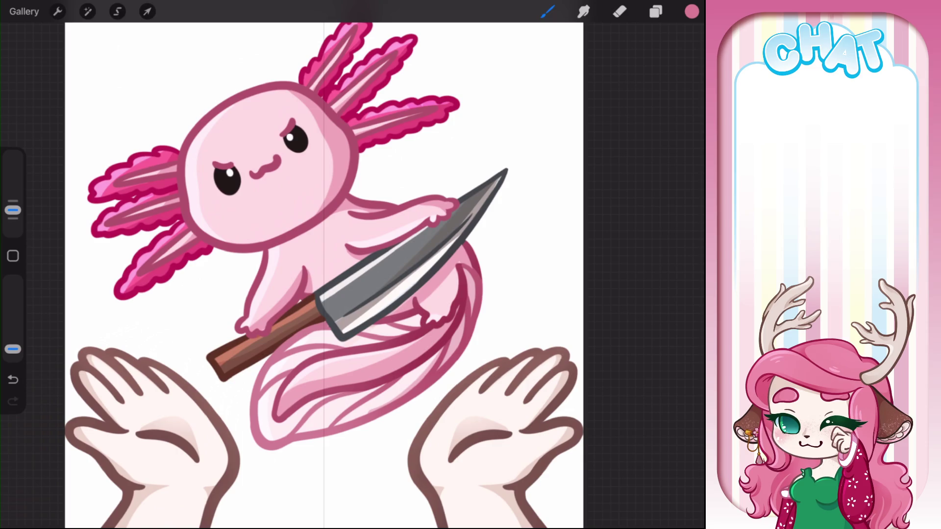
drag(343, 380, 338, 387)
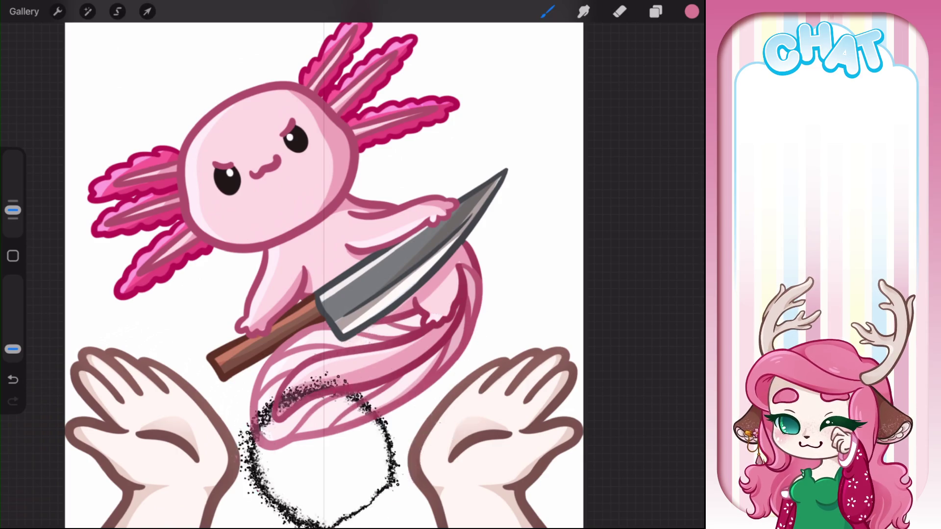
key(ctrl+z)
drag(329, 186, 471, 230)
key(ctrl+z)
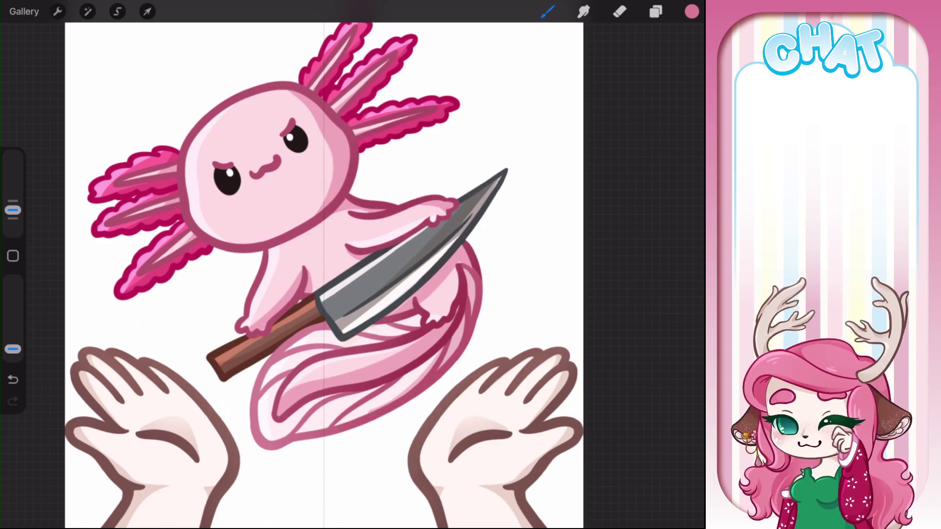
drag(265, 259, 343, 267)
key(ctrl+z)
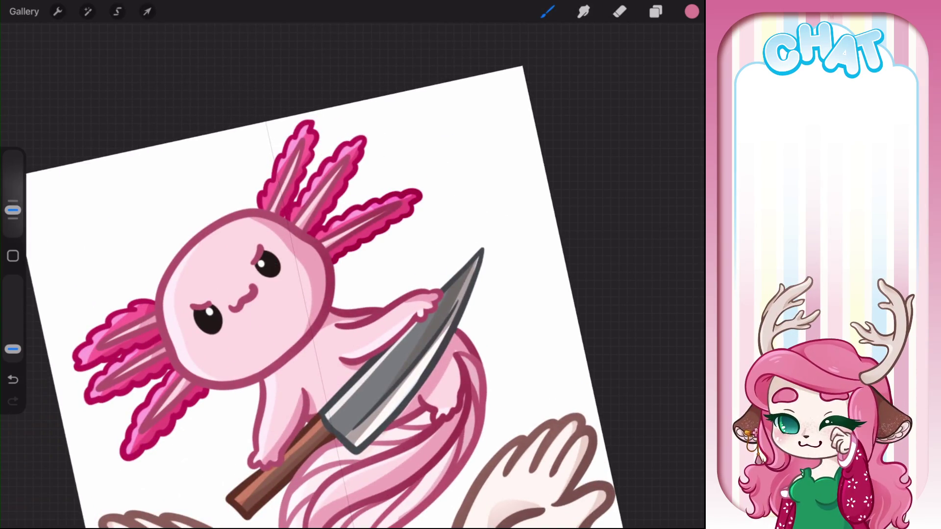
key(l)
scroll(598, 294, down, 2)
click(547, 12)
drag(20, 343, 127, 456)
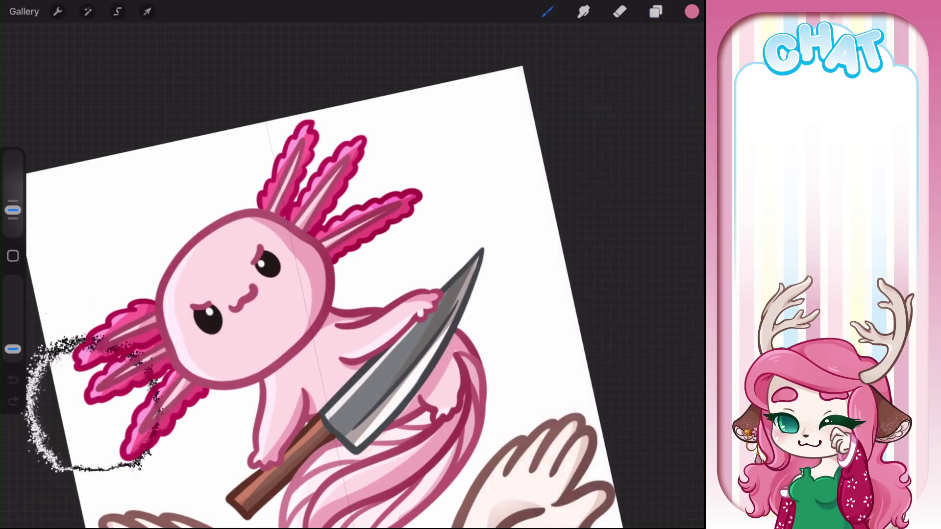
key(ctrl+z)
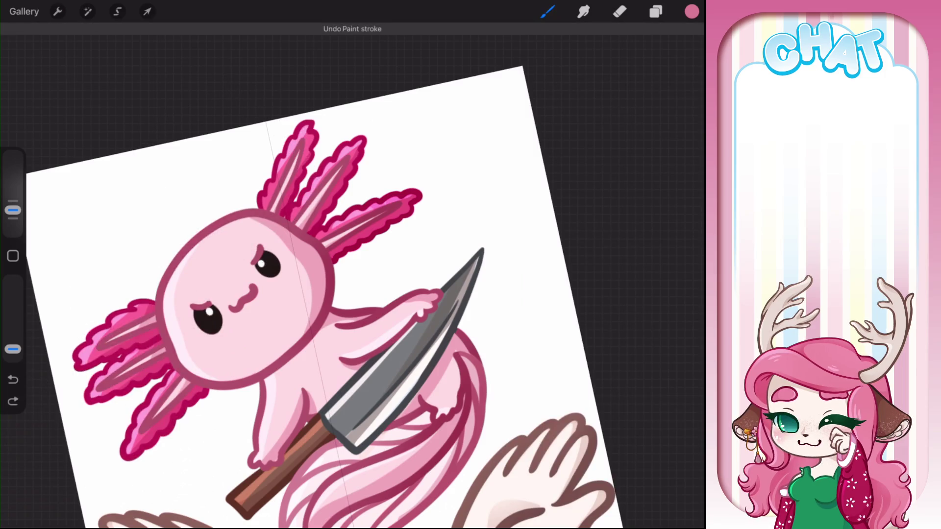
key(l)
key(ctrl+shift+z)
key(b)
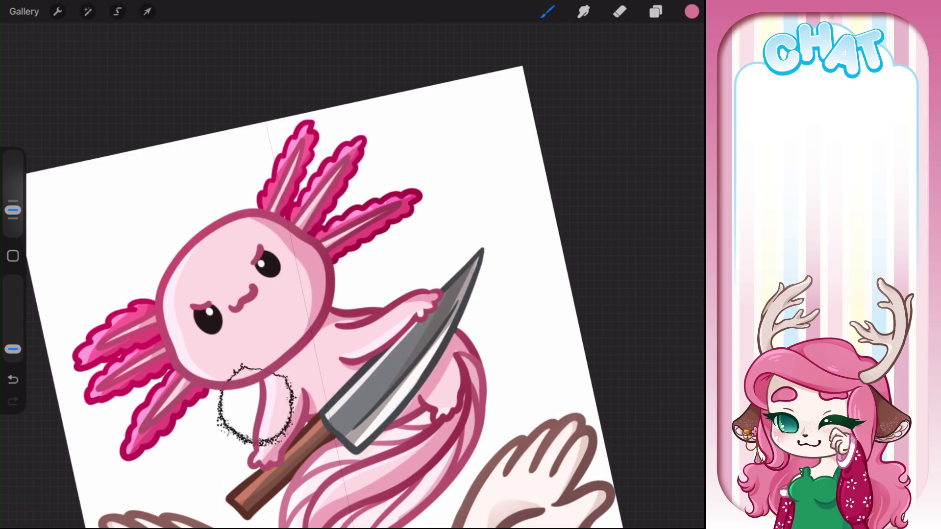
drag(262, 389, 343, 287)
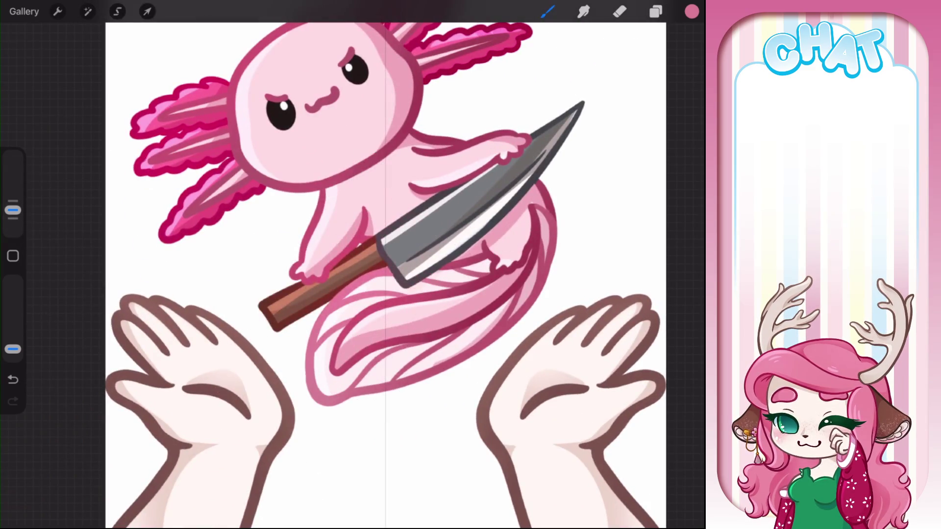
scroll(343, 294, down, 5)
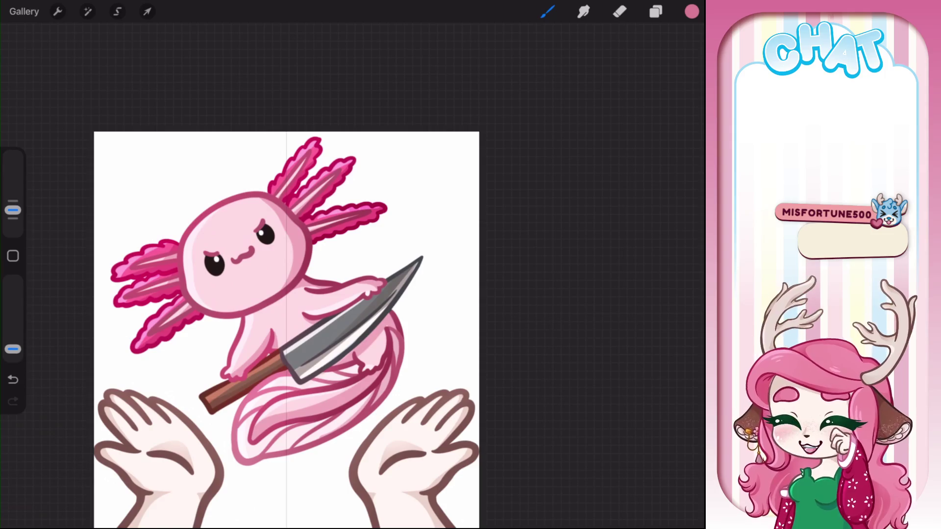
scroll(304, 303, up, 3)
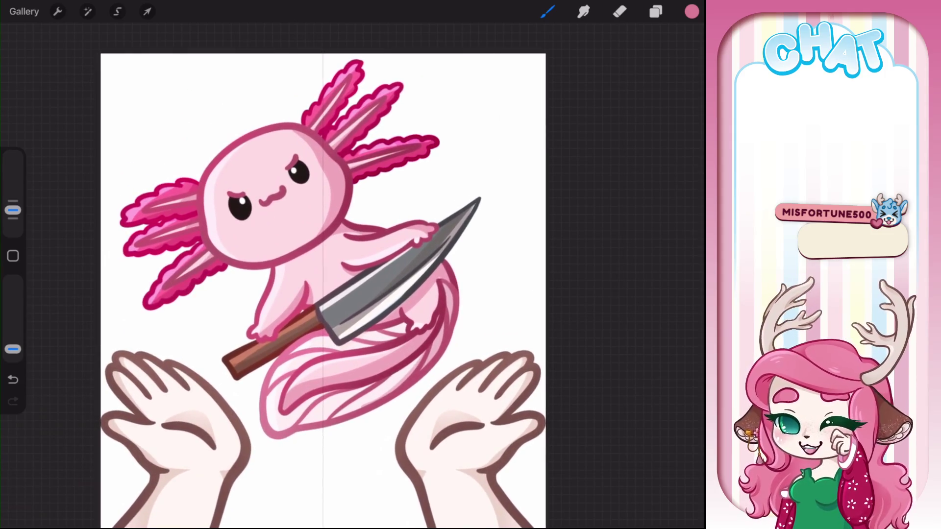
scroll(338, 289, down, 2)
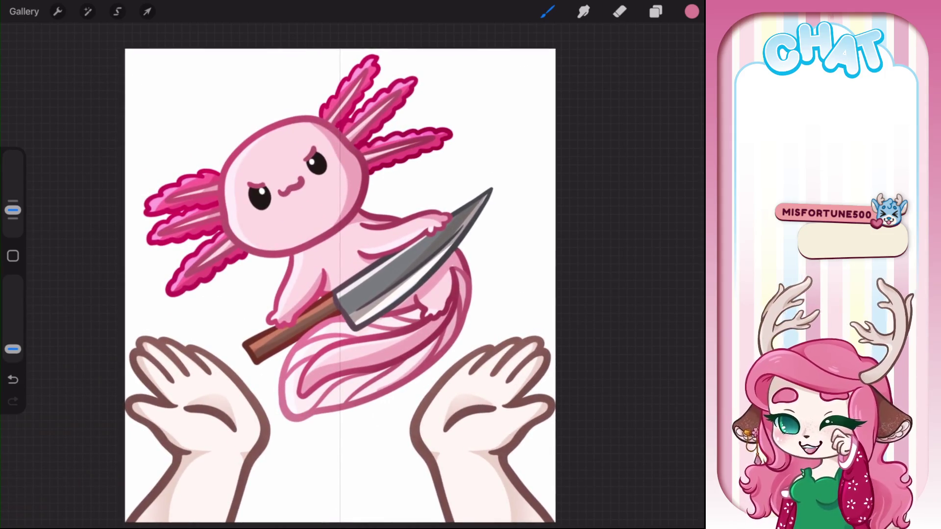